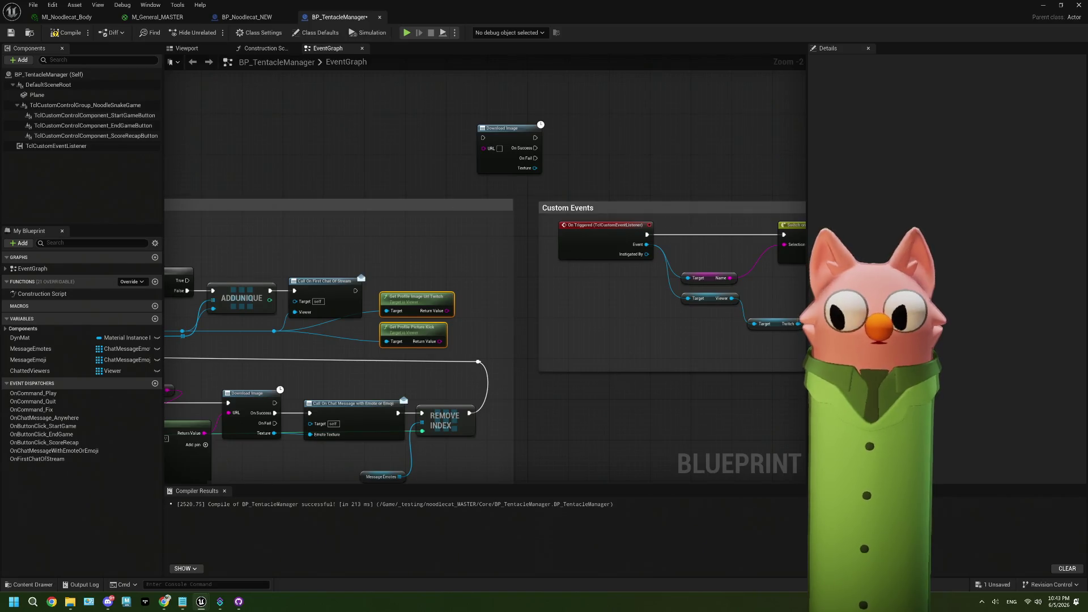
Step: Wire the first-chat call into Download Image and feed it the Twitch profile image URL
scroll(573, 286, "up", 1)
mouse_move(322, 290)
left_mouse_down()
mouse_move(391, 266)
mouse_move(468, 114)
left_mouse_up()
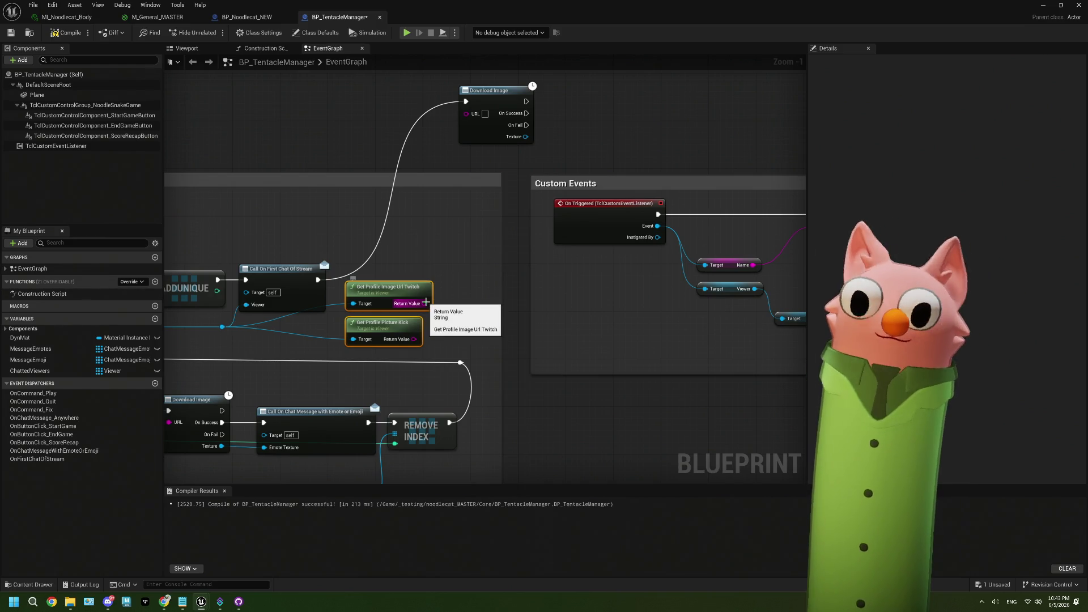
left_click_drag(426, 304, 485, 114)
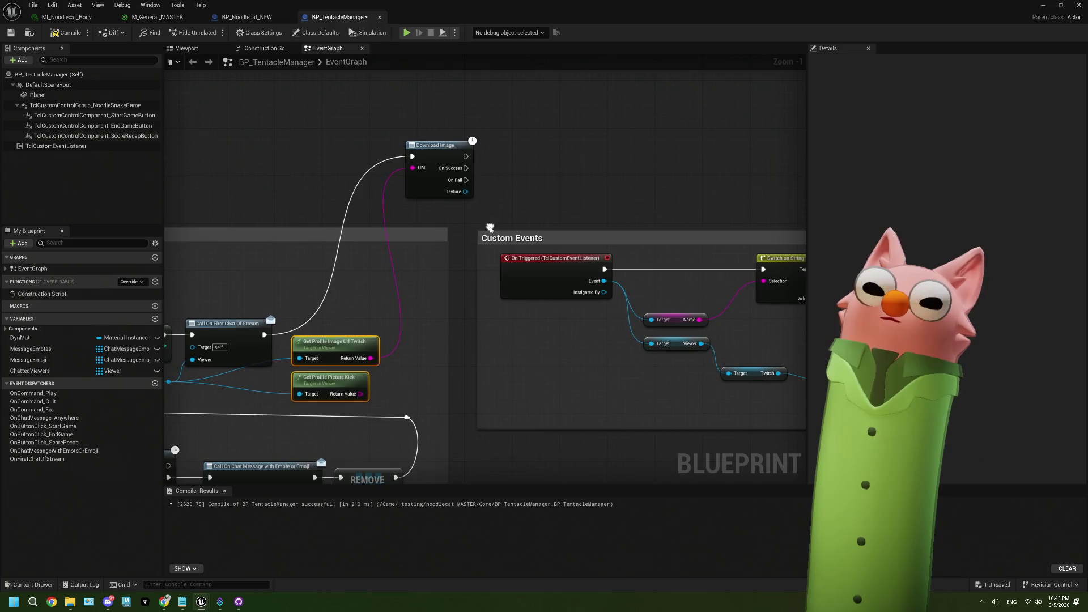
Step: Add a Plane component reference node to the graph above Download Image
mouse_move(491, 200)
left_mouse_down()
mouse_move(511, 272)
mouse_move(274, 181)
left_mouse_up()
scroll(528, 263, "down", 2)
scroll(528, 263, "up", 2)
scroll(275, 181, "up", 1)
mouse_move(37, 95)
left_mouse_down()
mouse_move(398, 175)
mouse_move(431, 164)
mouse_move(482, 228)
left_mouse_up()
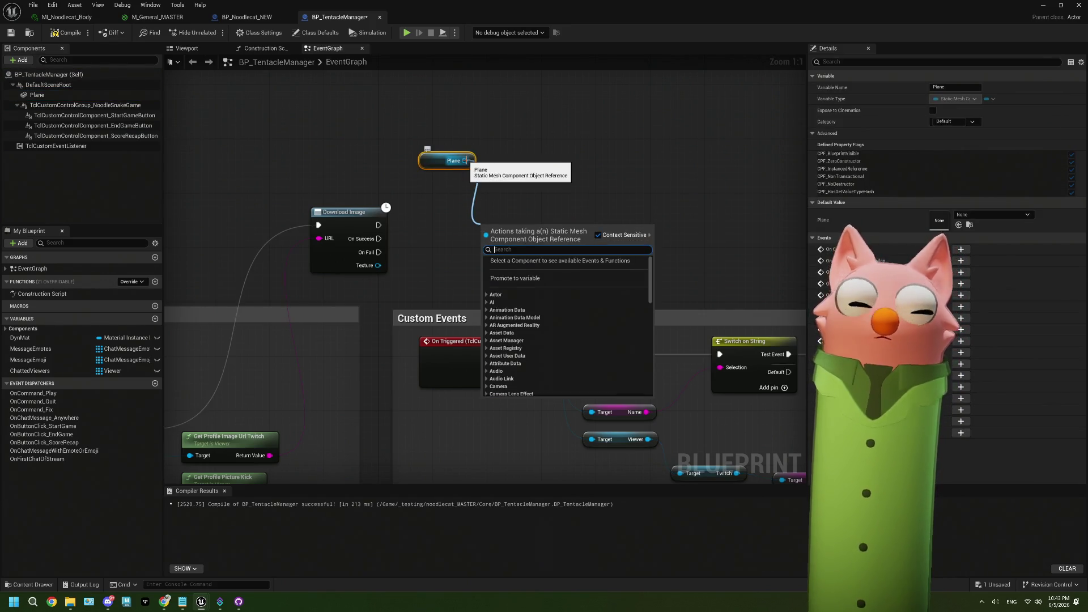
Step: Search the Plane pin's actions for 'texture par' and 'set', delete the Plane node, and drag in DynMat
type("text")
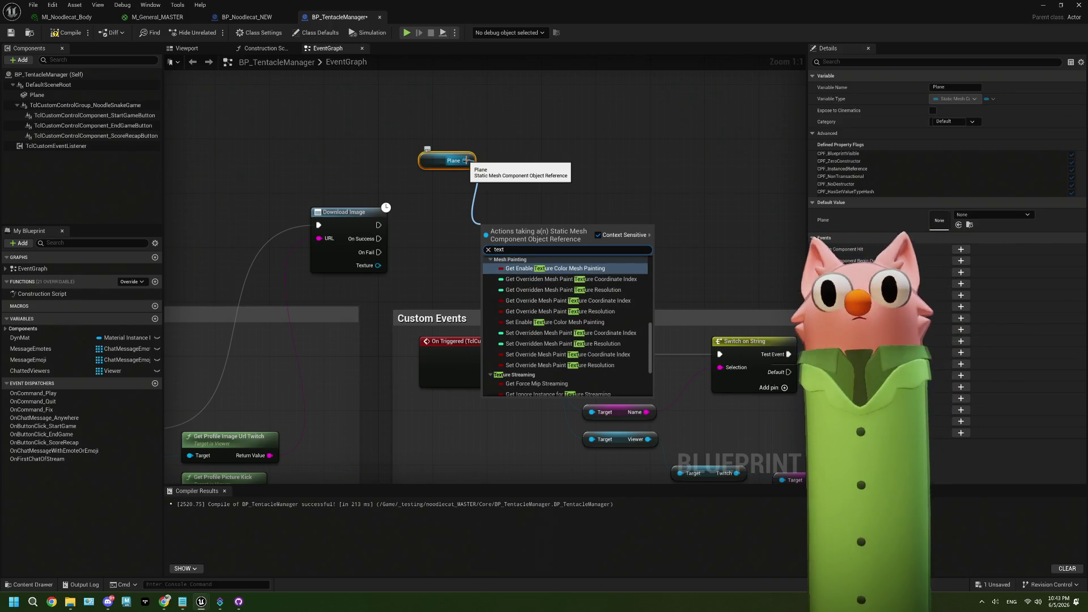
type("ure par")
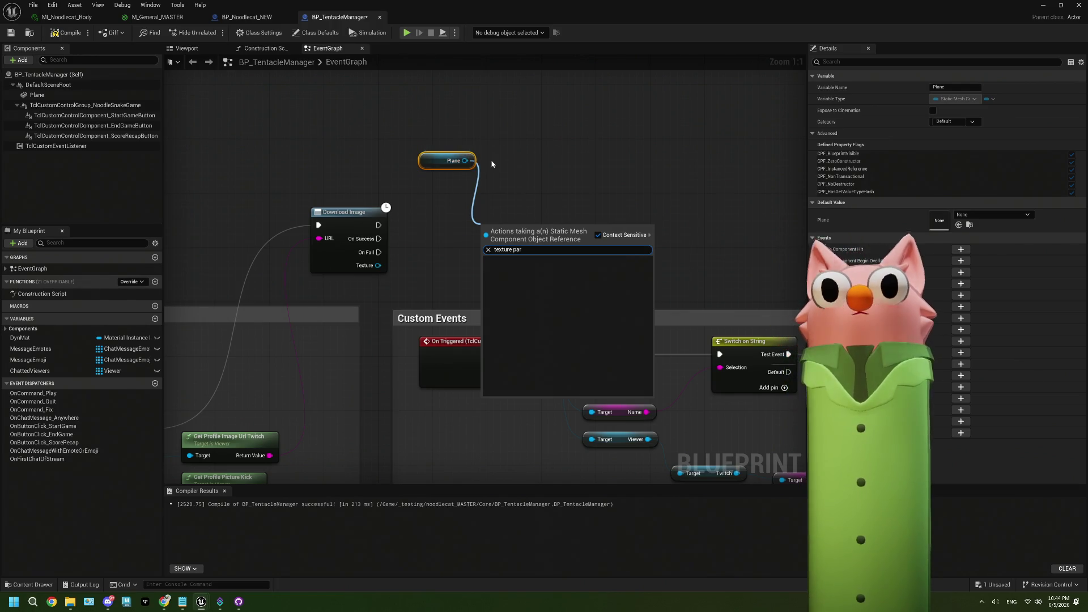
key("BackSpace")
key("ctrl+BackSpace")
key("ctrl+BackSpace")
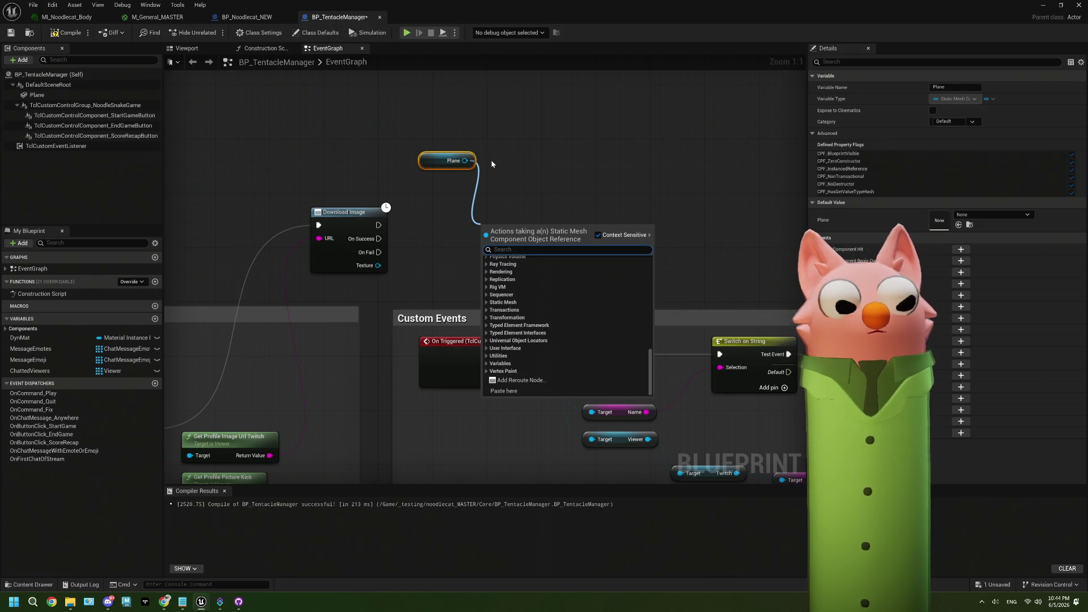
type("set")
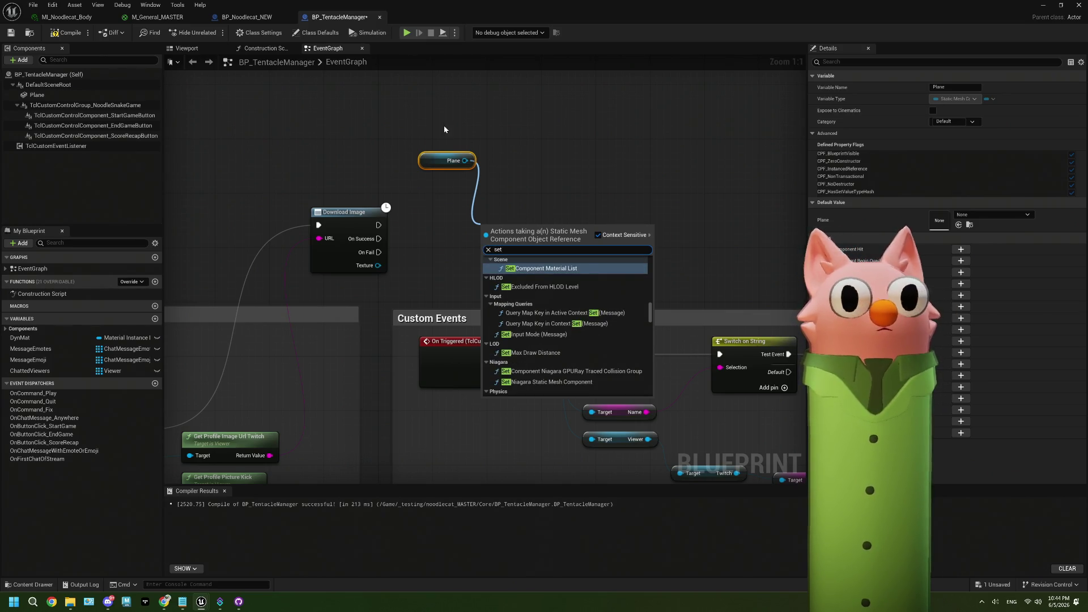
key("Escape")
key("Delete")
mouse_move(20, 338)
left_mouse_down()
mouse_move(85, 337)
mouse_move(269, 272)
mouse_move(348, 160)
left_mouse_up()
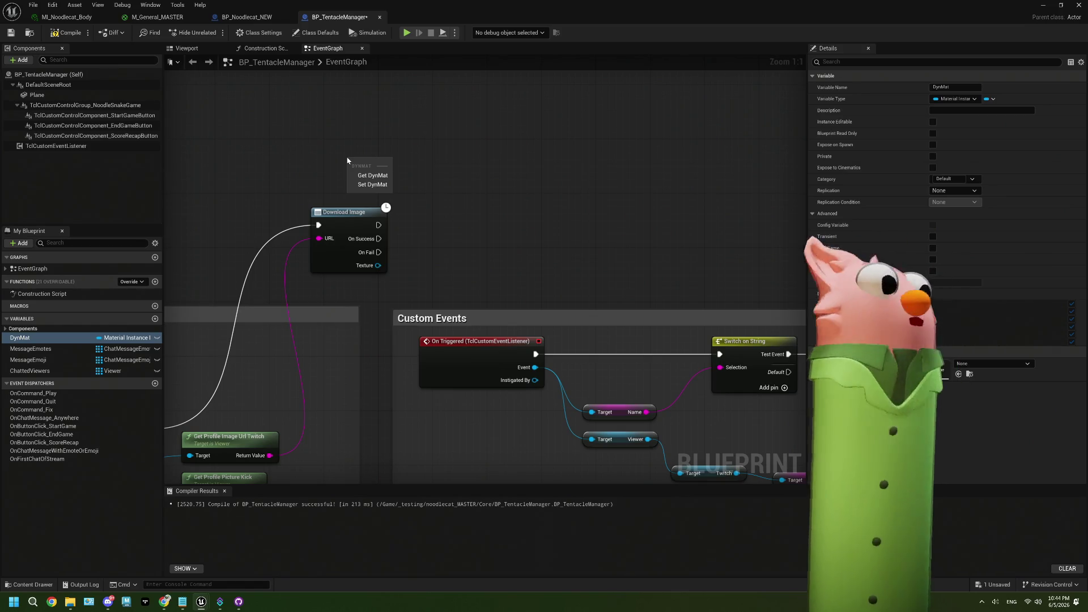
Step: Place a Get DynMat node, search its pin's actions for 'tex', then switch to the Twitch chat
left_click(363, 175)
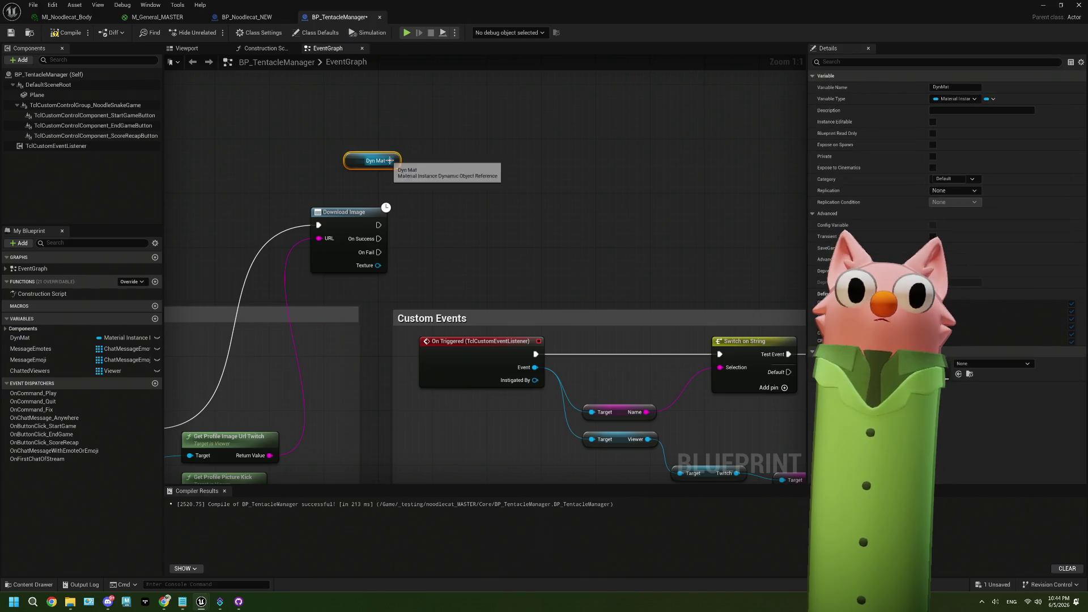
left_click_drag(391, 160, 442, 198)
type("t")
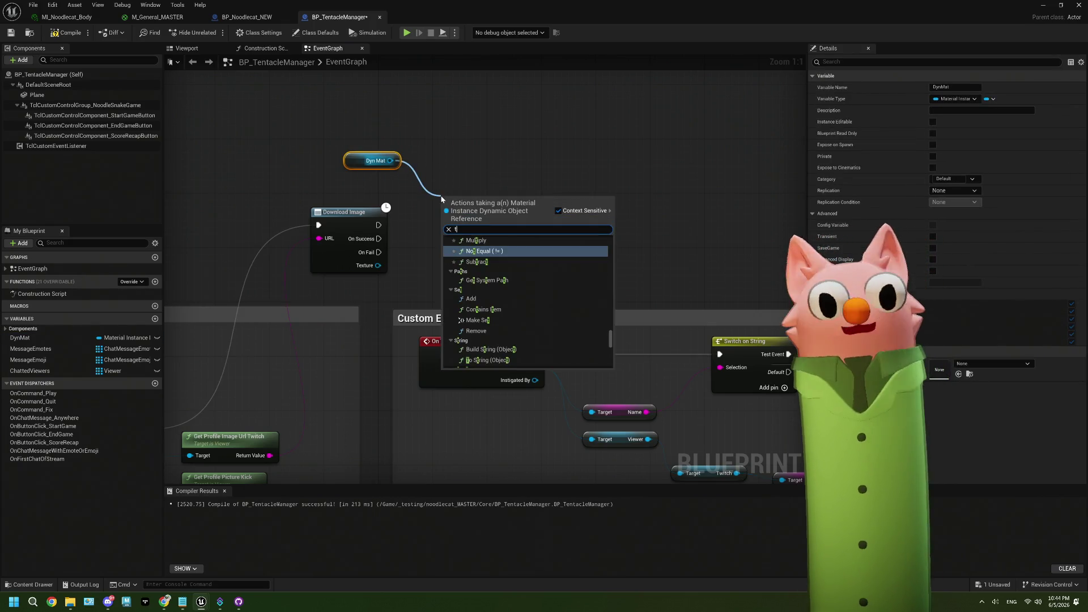
type("ew")
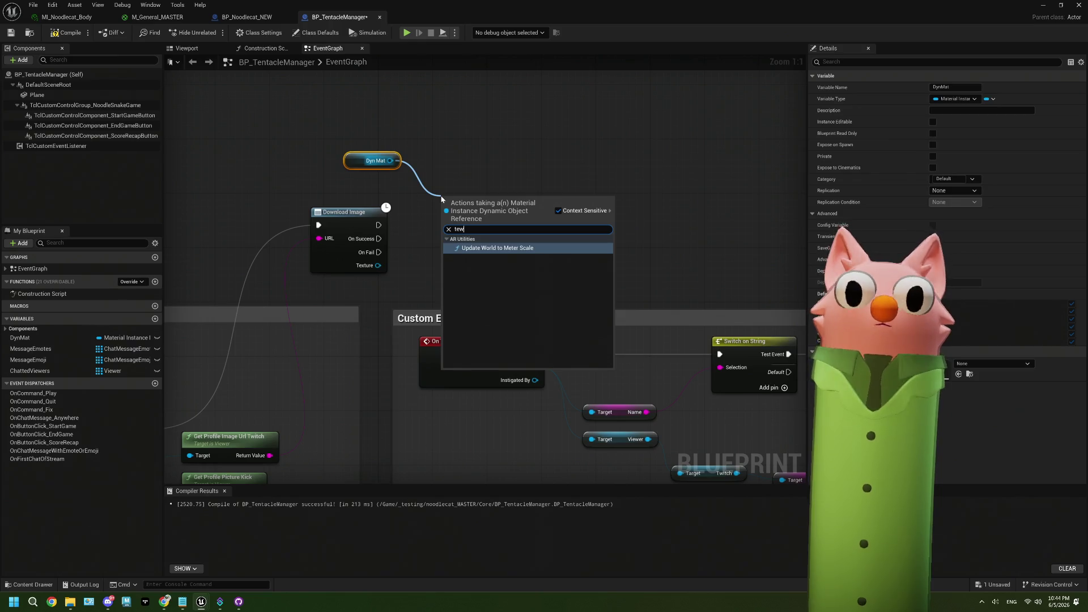
key("BackSpace")
type("x")
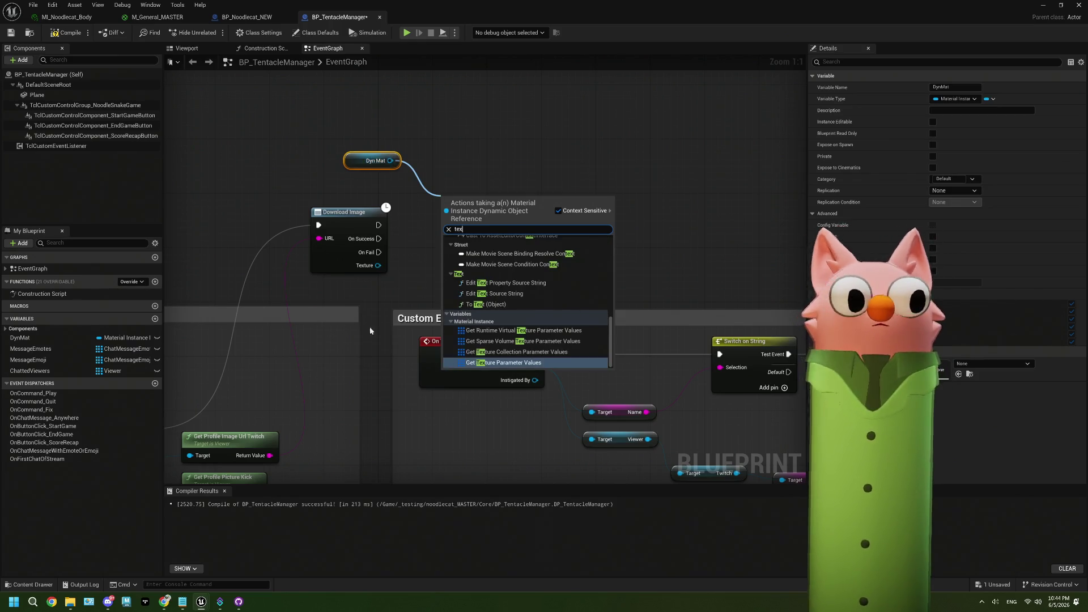
left_click(164, 602)
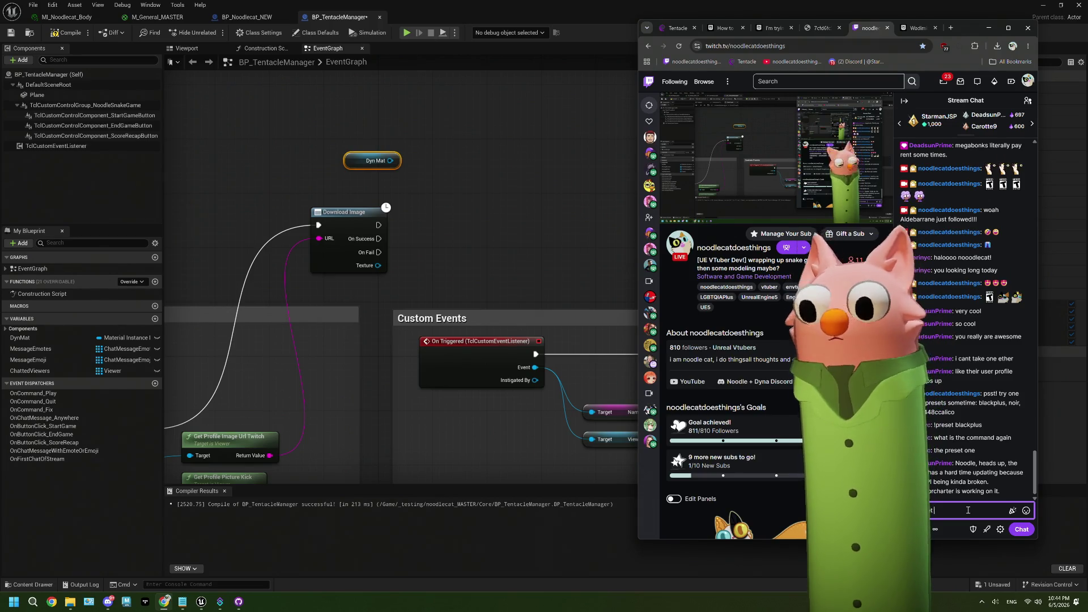
Step: Post the '!preset blackplus' command in the Twitch stream chat
type("blackplus")
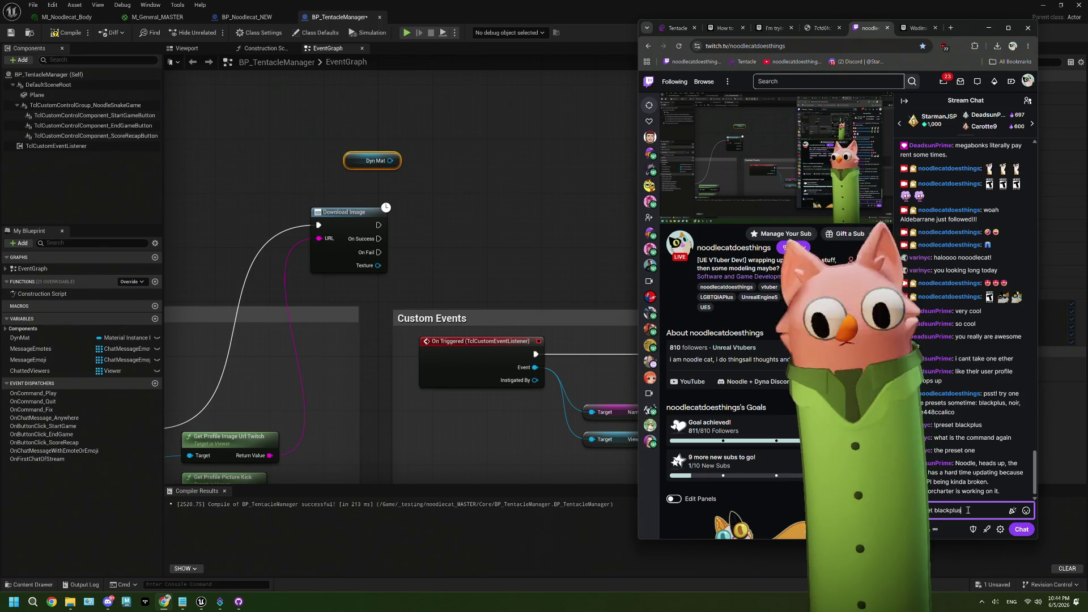
left_click(1021, 530)
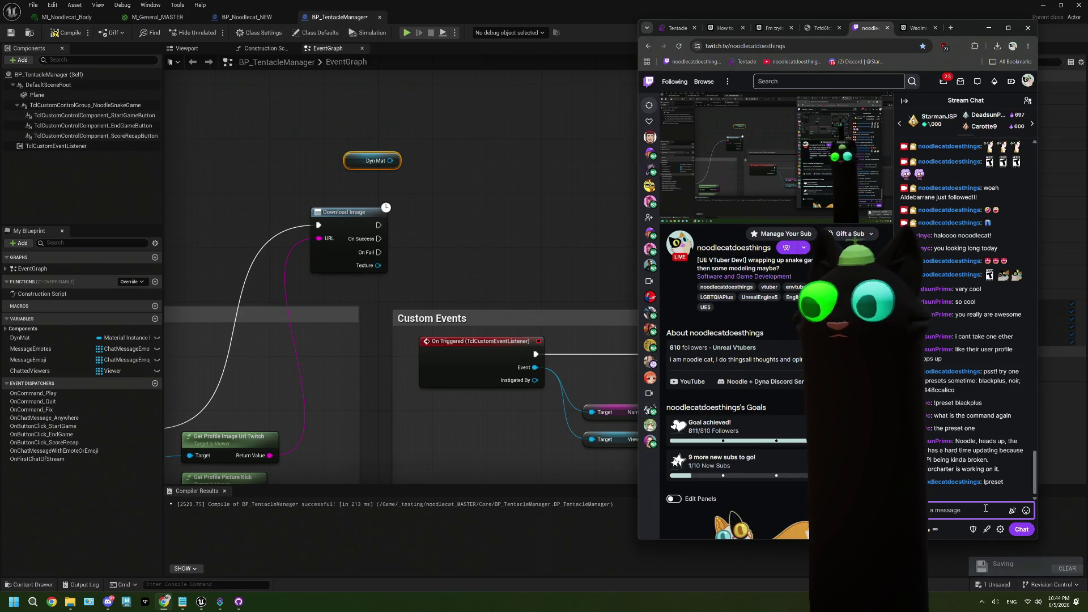
Step: Add a Set Texture Parameter Value node on Dyn Mat, triggered by Download Image's On Success
left_click(446, 170)
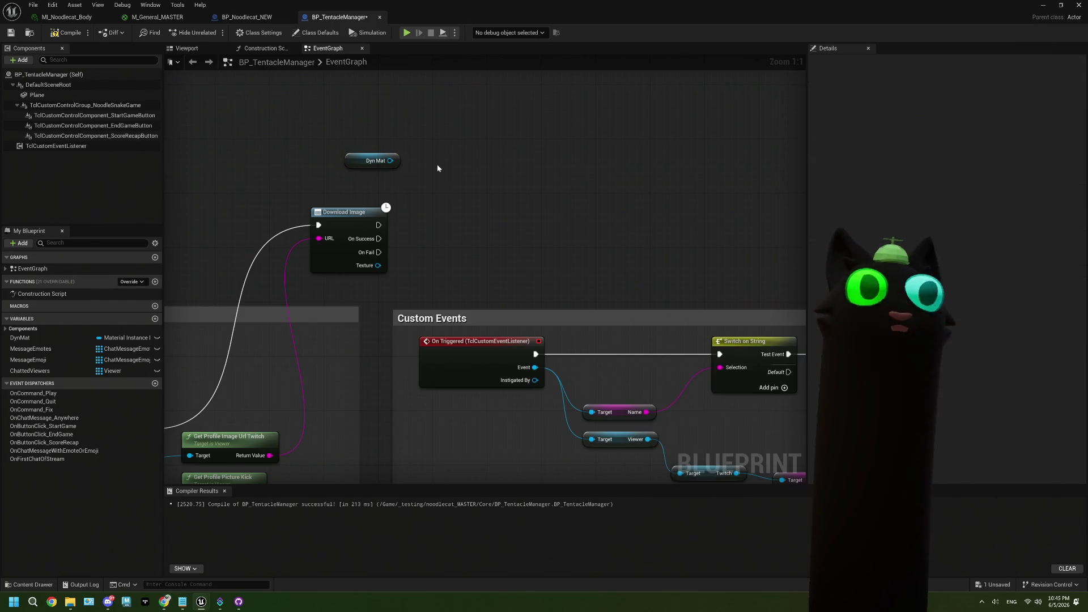
left_click_drag(395, 156, 381, 183)
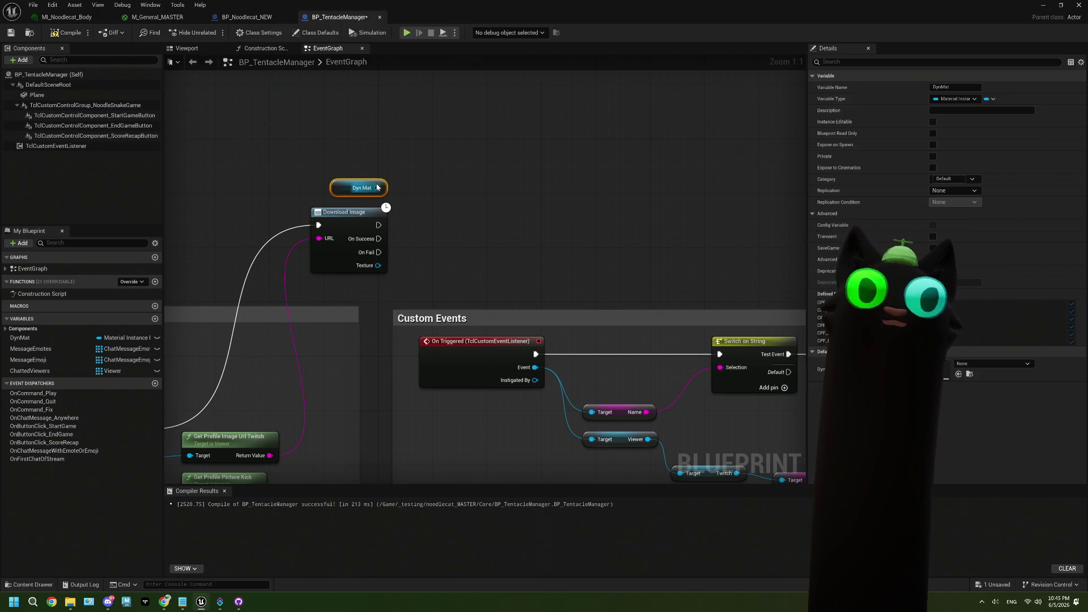
left_click_drag(376, 187, 422, 197)
type("texture")
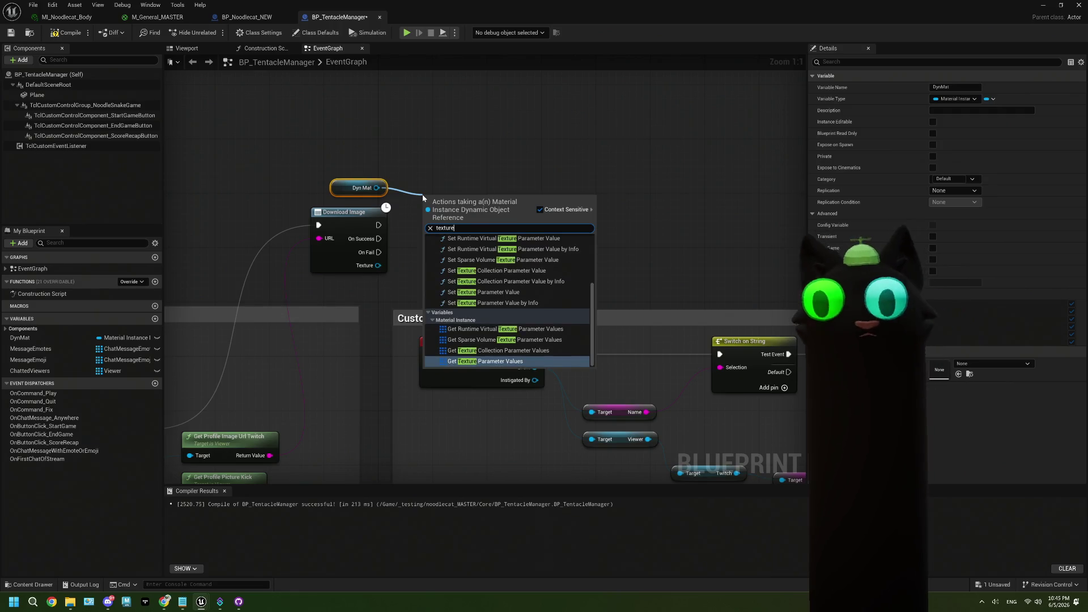
type(" pa")
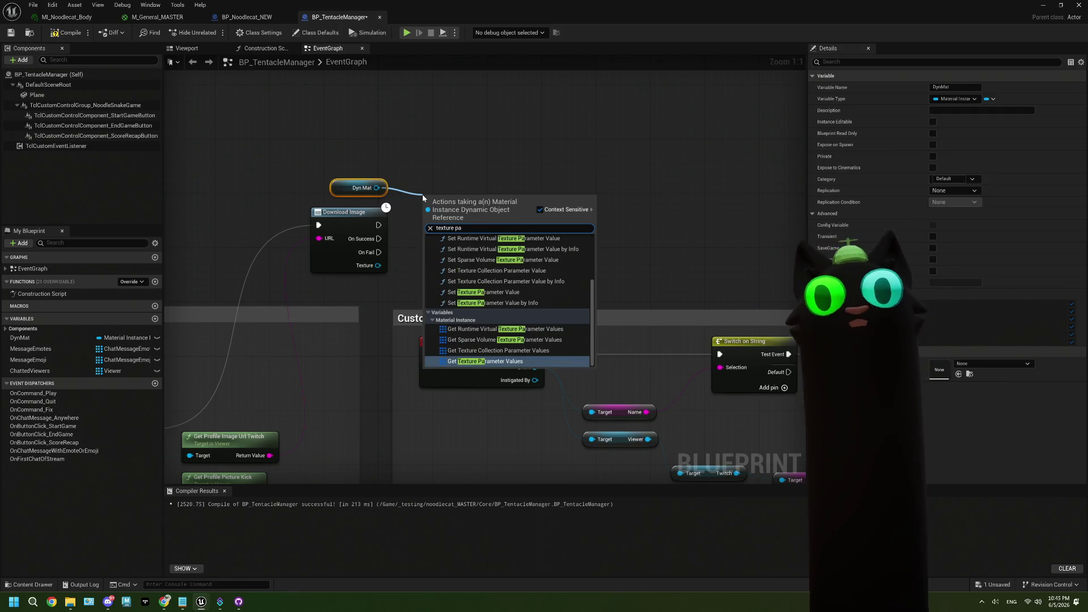
left_click(484, 292)
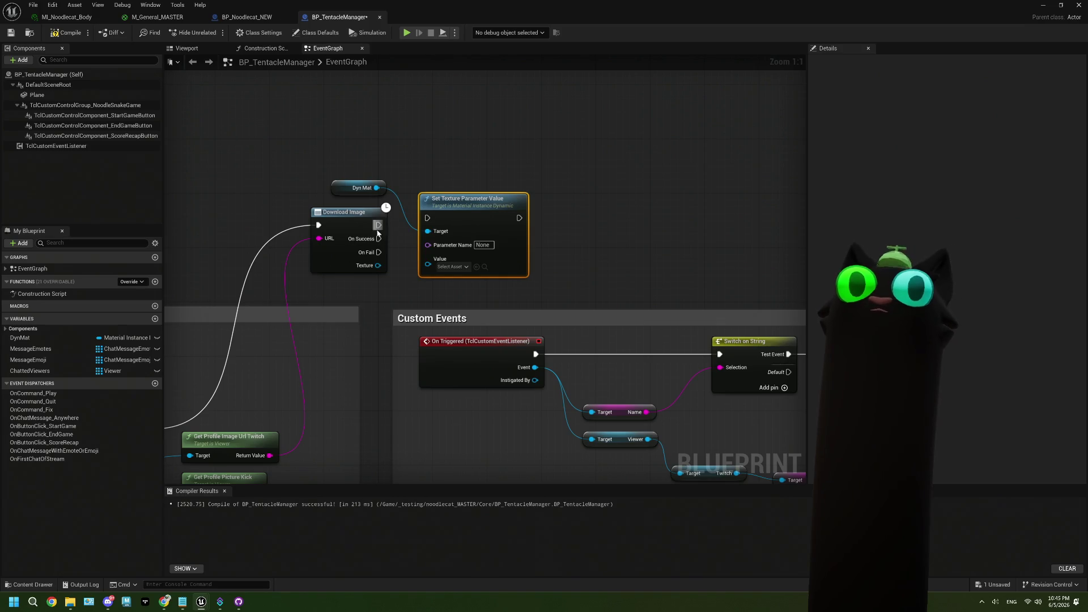
mouse_move(379, 239)
left_mouse_down()
mouse_move(453, 241)
mouse_move(428, 218)
mouse_move(475, 216)
mouse_move(475, 232)
left_mouse_up()
left_click(483, 265)
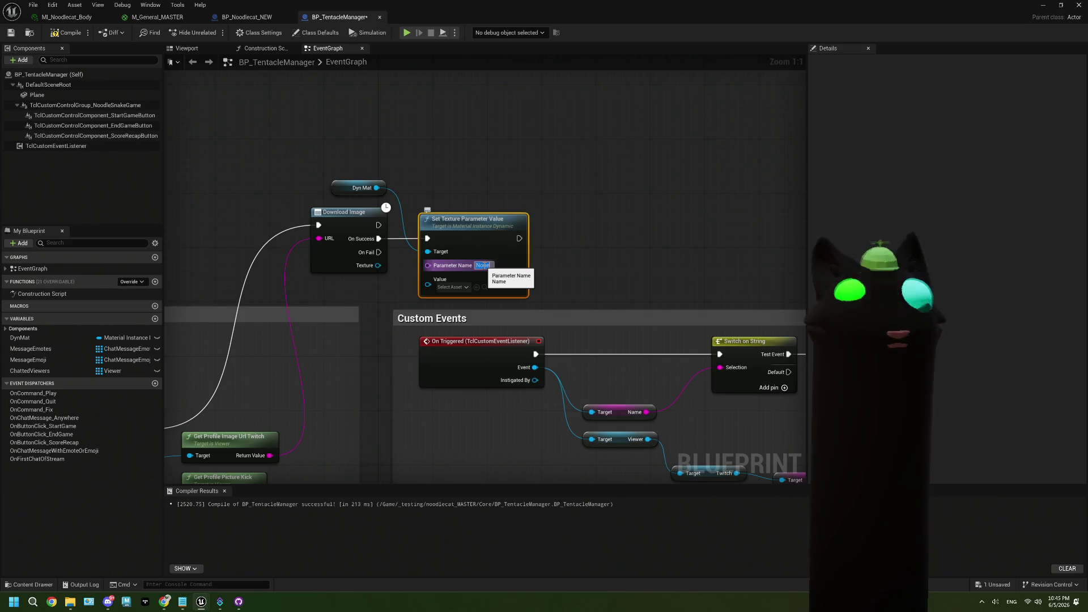
mouse_move(483, 265)
left_mouse_down()
mouse_move(389, 195)
mouse_move(360, 206)
mouse_move(369, 215)
left_mouse_up()
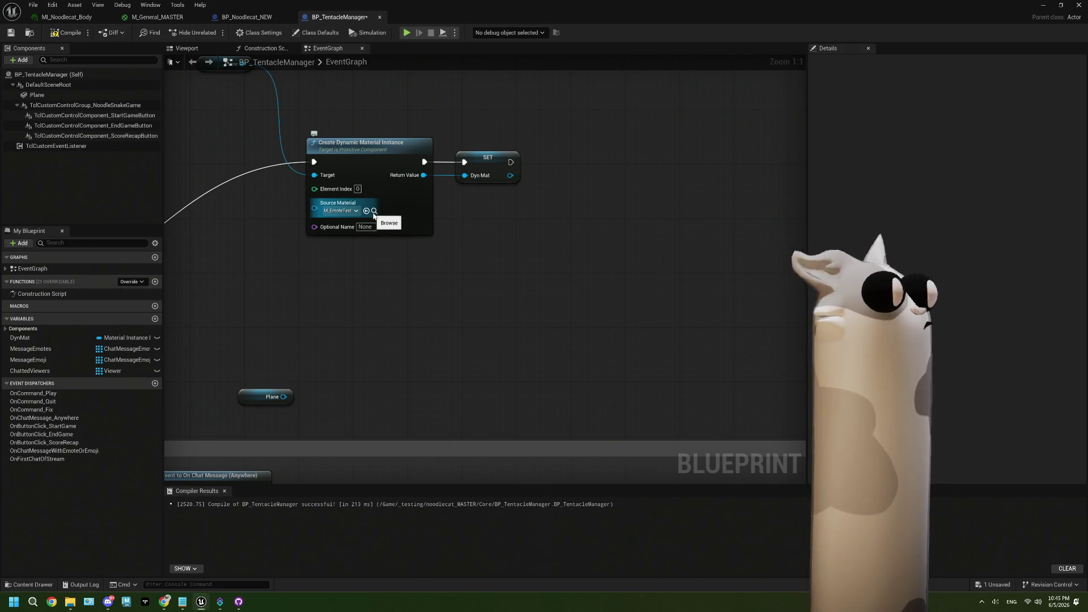
Step: Open M_EmoteTest full-screen to check its Texture parameter, then return to BP_TentacleManager
double_click(376, 5)
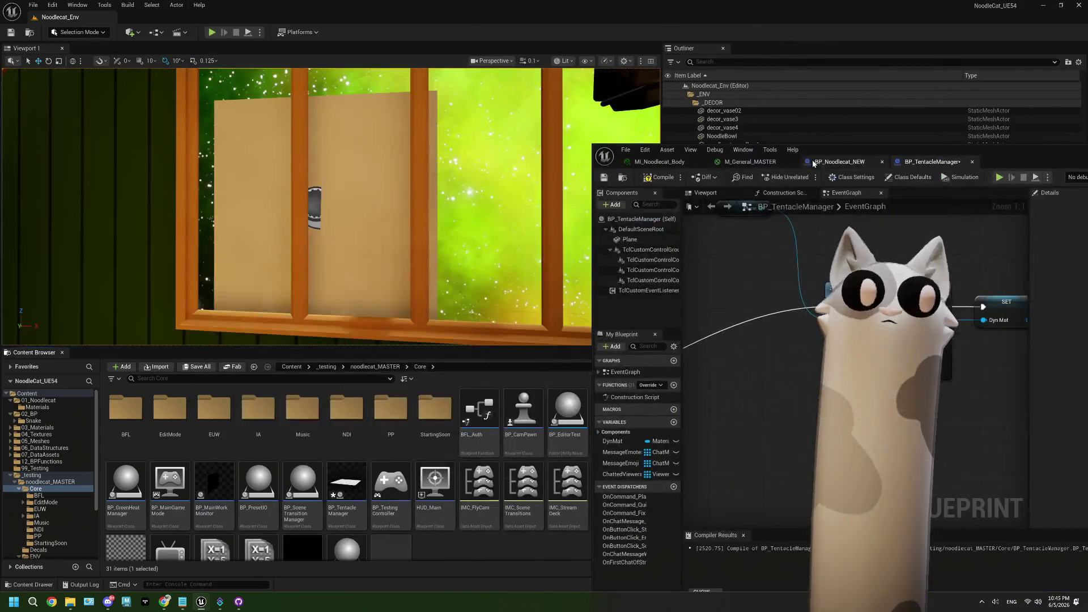
scroll(467, 499, "down", 2)
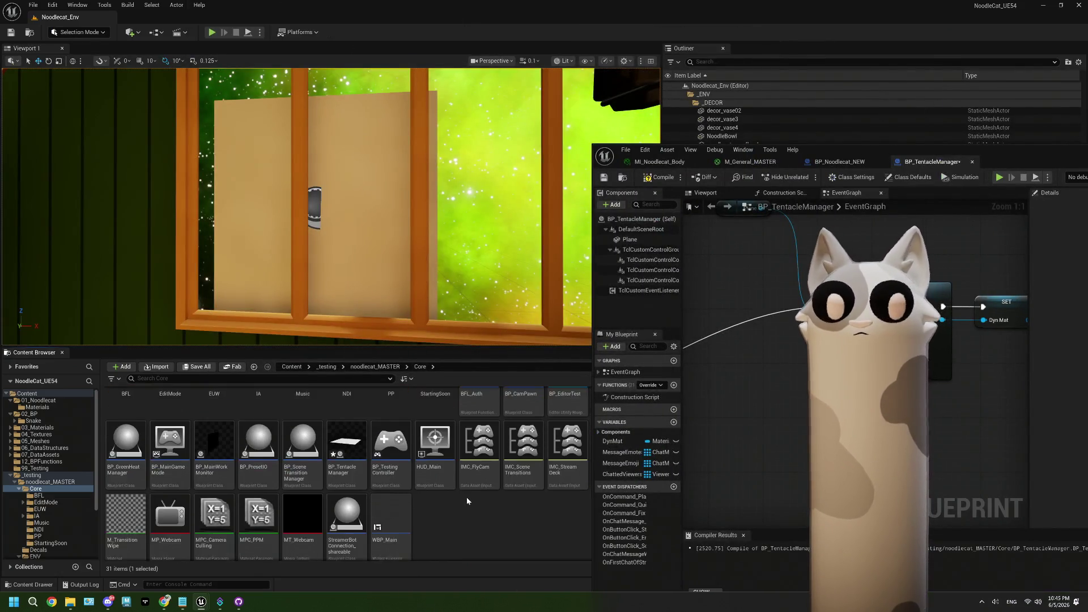
scroll(467, 497, "up", 2)
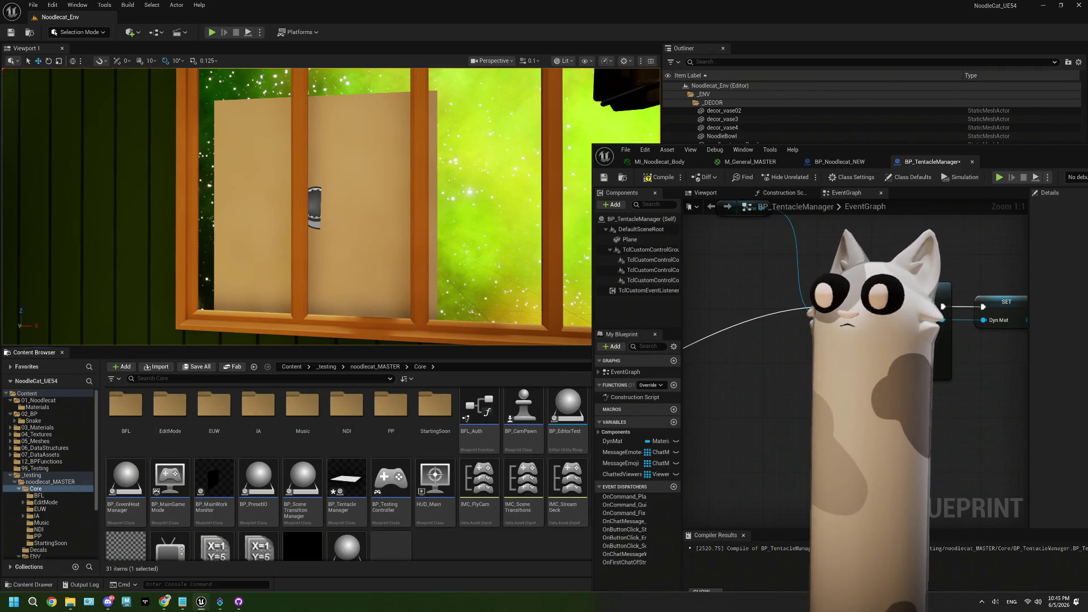
left_click_drag(839, 149, 908, 94)
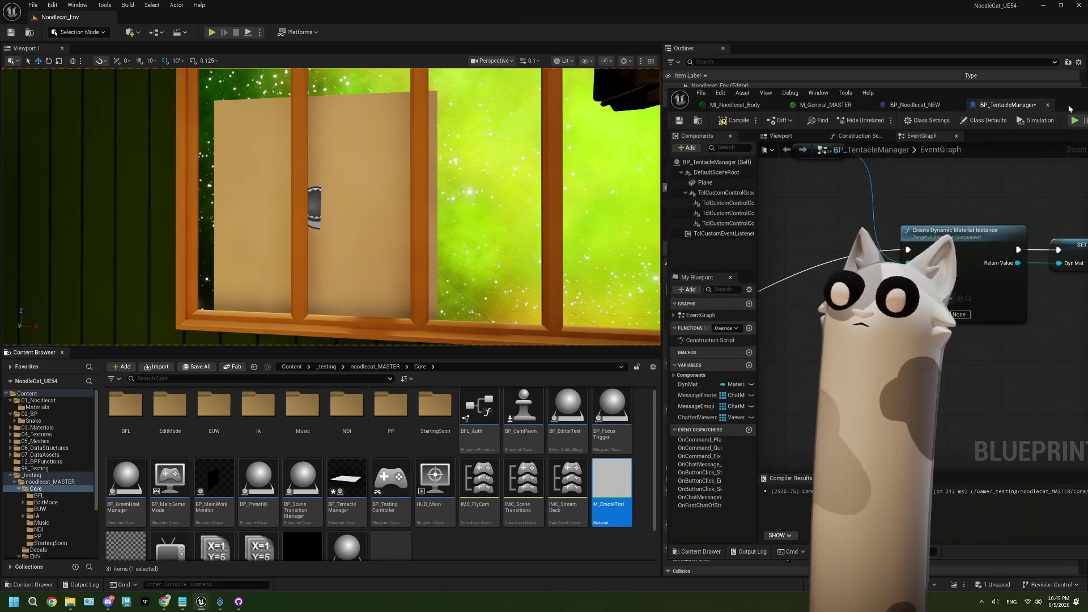
double_click(621, 477)
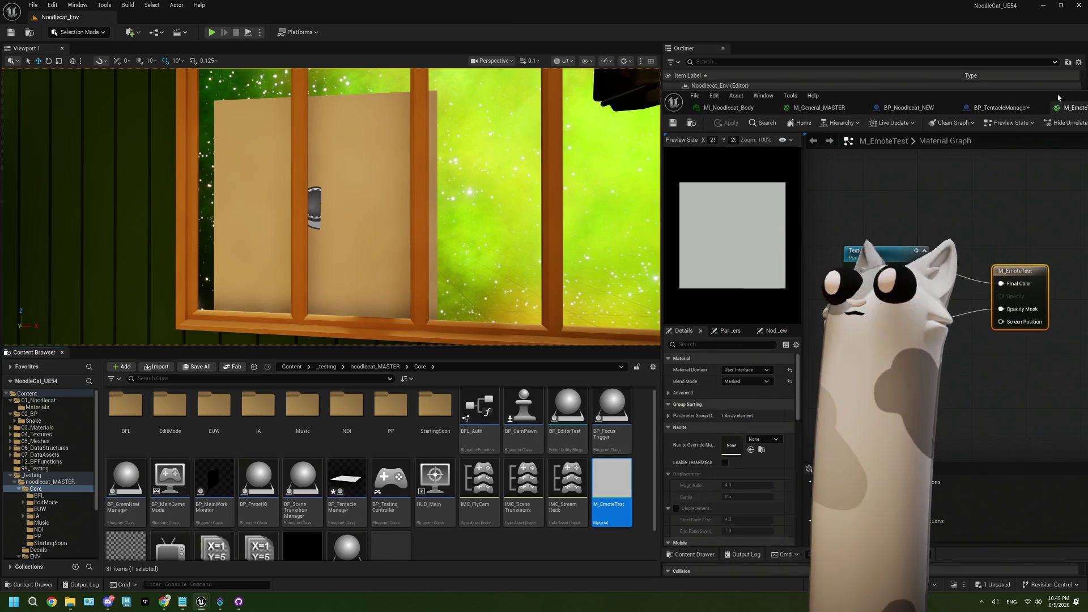
left_click_drag(1059, 100, 577, 2)
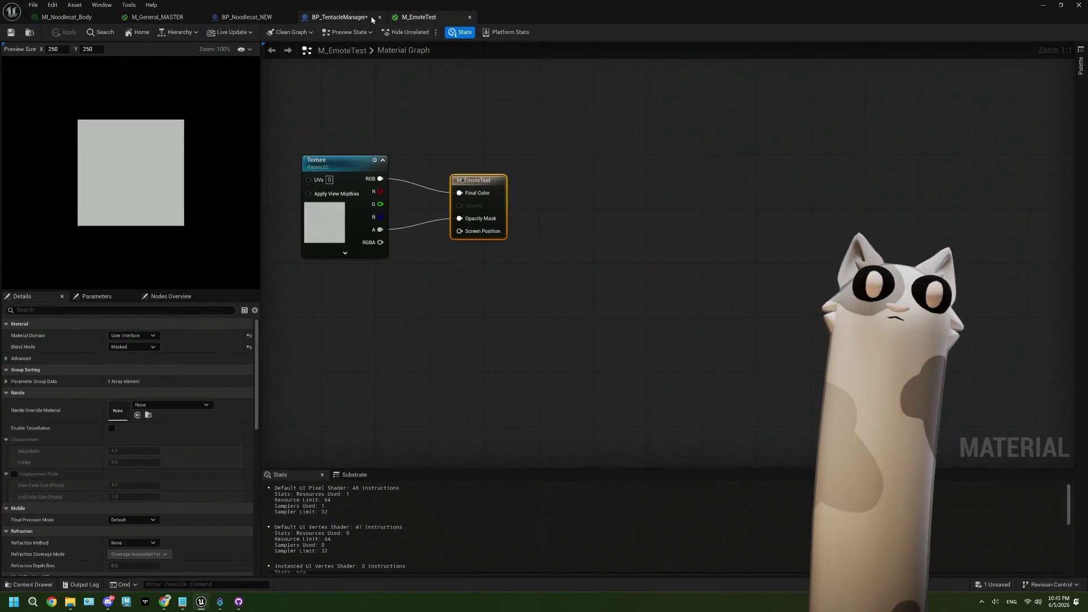
left_click(339, 17)
Step: Leave Create Dynamic Material Instance's Optional Name blank after briefly entering 'Texture'
left_click(365, 227)
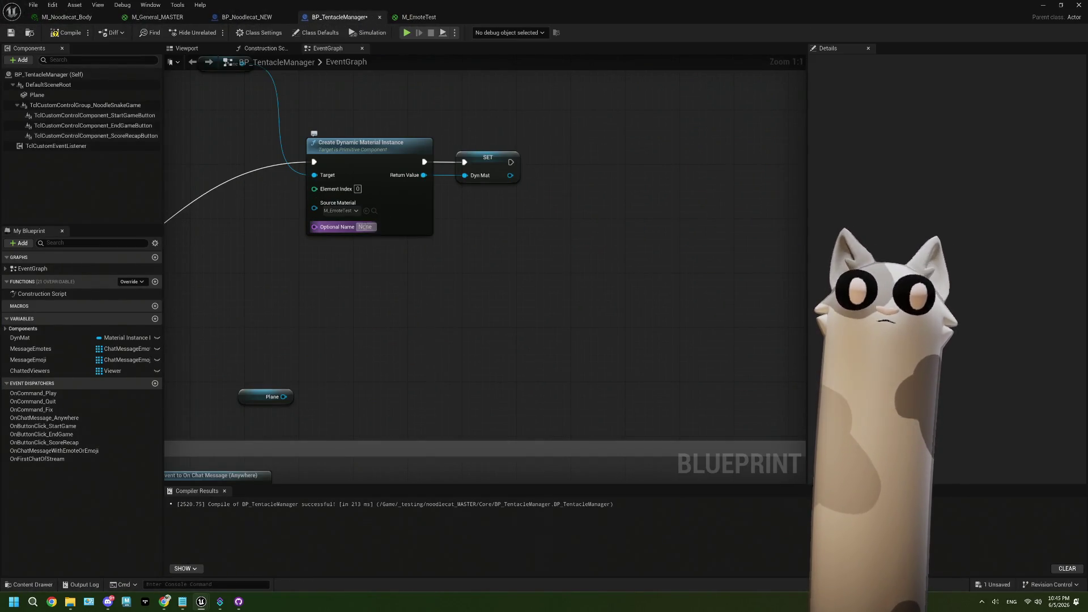
type("Texture")
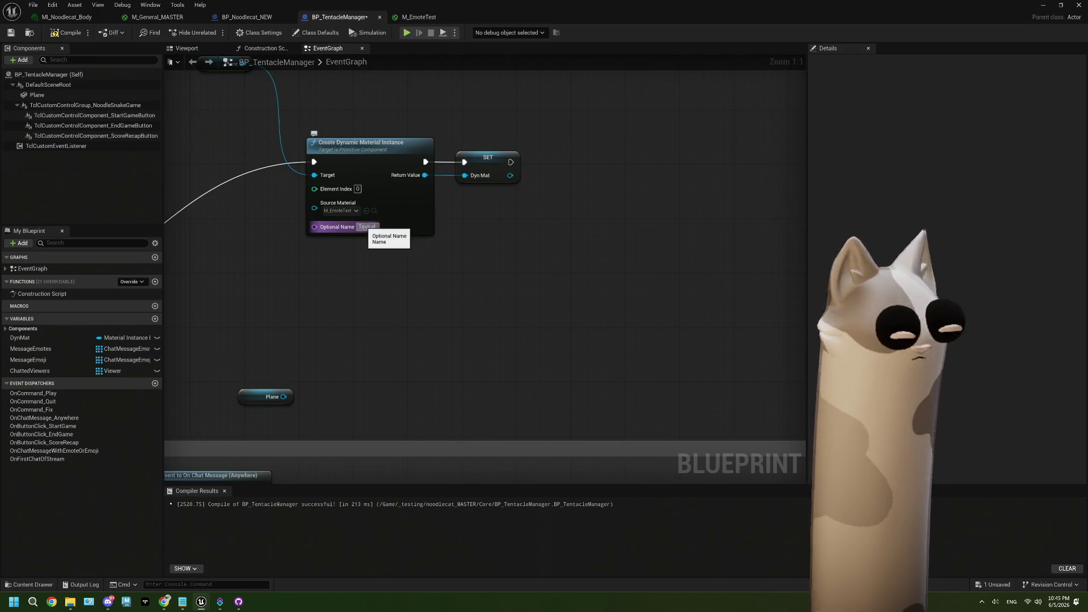
key("Return")
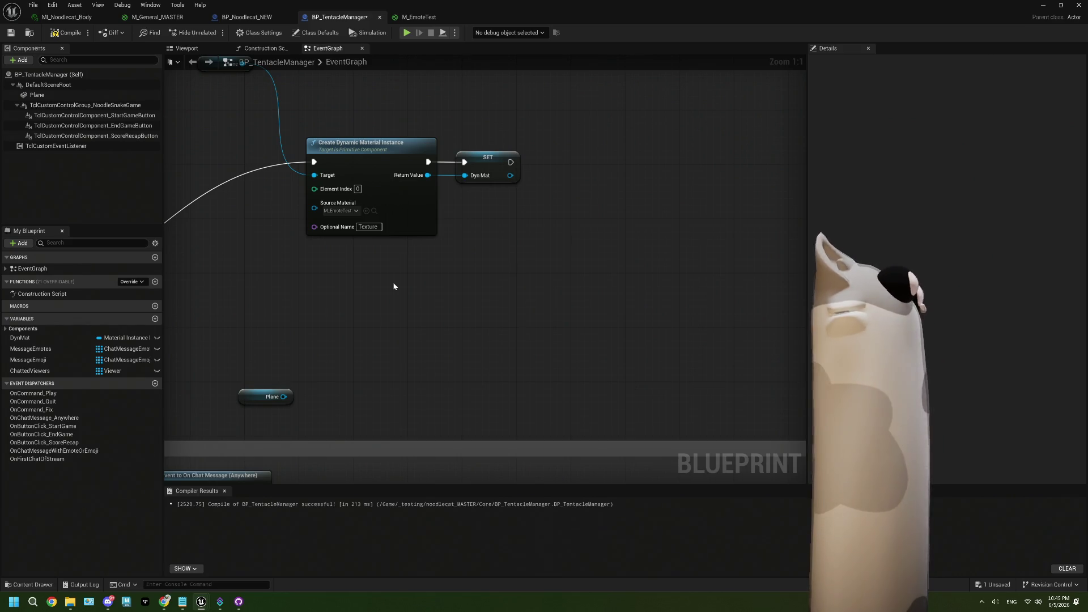
mouse_move(443, 265)
left_mouse_down()
mouse_move(471, 295)
mouse_move(465, 275)
left_mouse_up()
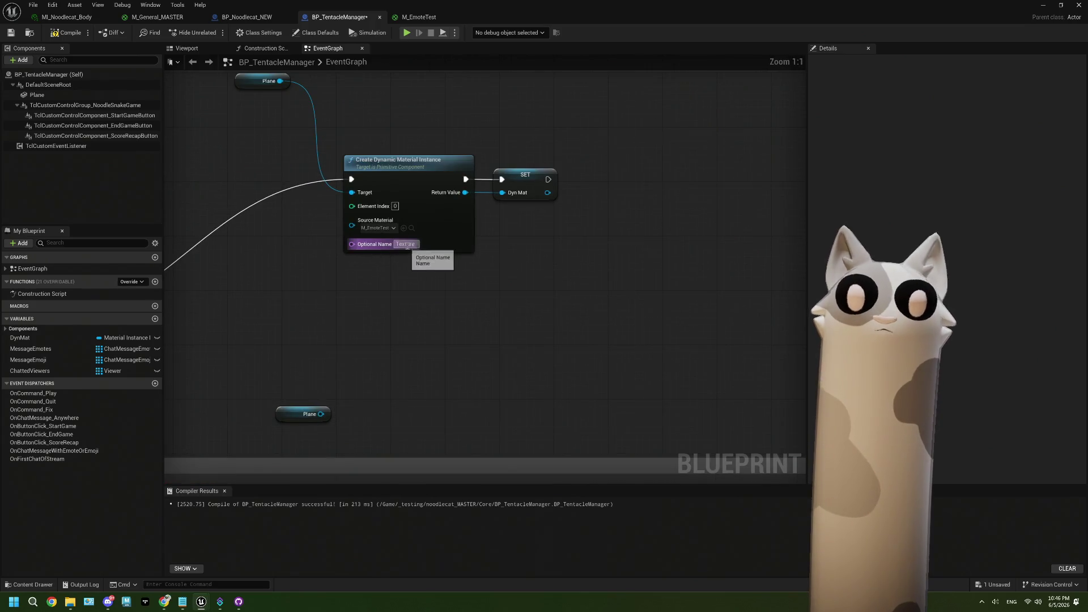
key("BackSpace")
scroll(537, 291, "down", 2)
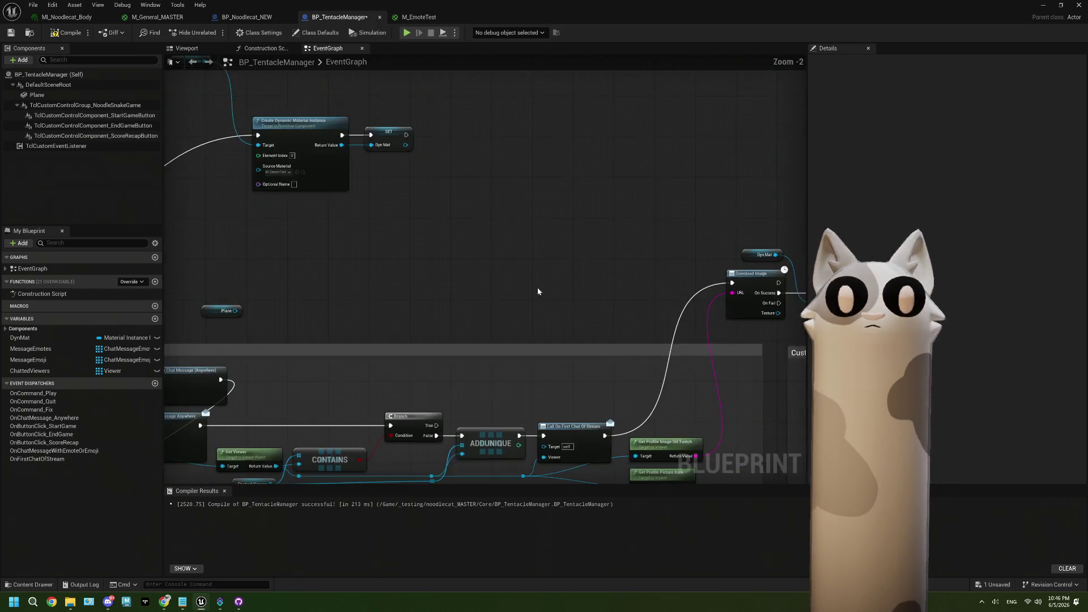
Step: Set the texture setter's Parameter Name to 'Texture' and move the download and setter nodes up
left_click_drag(537, 292, 283, 215)
left_click(603, 238)
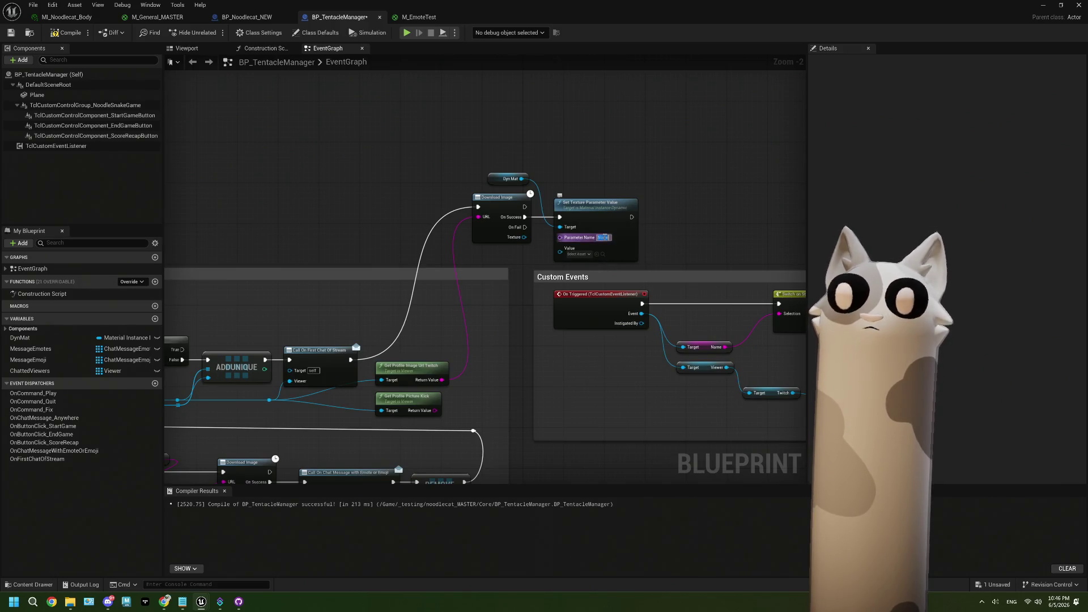
type("Texture")
key("Return")
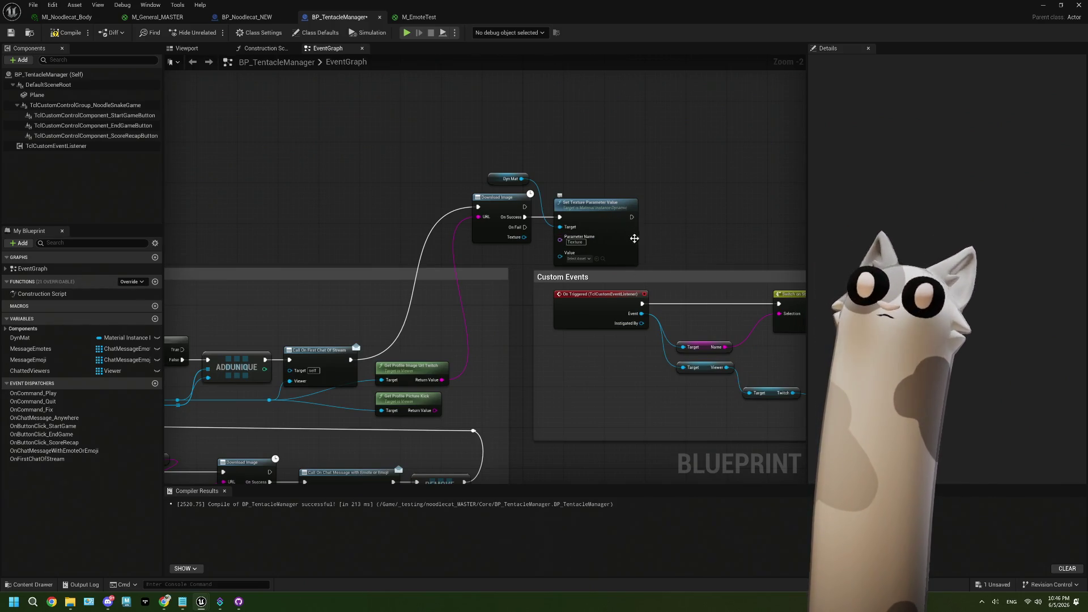
mouse_move(473, 157)
left_mouse_down()
mouse_move(613, 220)
mouse_move(613, 205)
left_mouse_up()
scroll(580, 219, "up", 2)
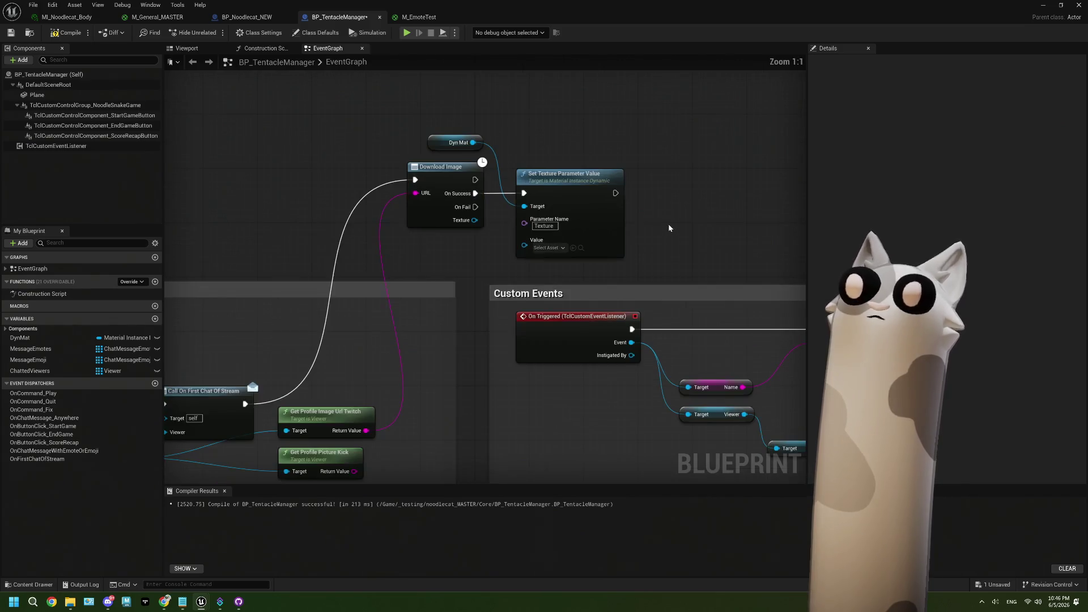
Step: Add a 5-second Delay after Set Texture Parameter Value
left_click_drag(458, 161, 505, 164)
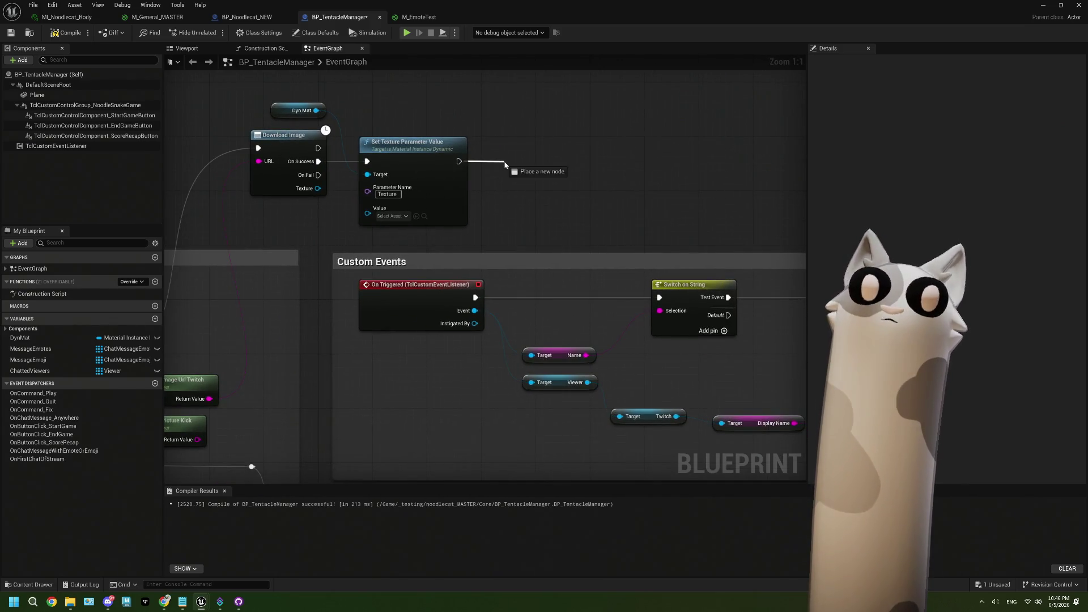
type("delay")
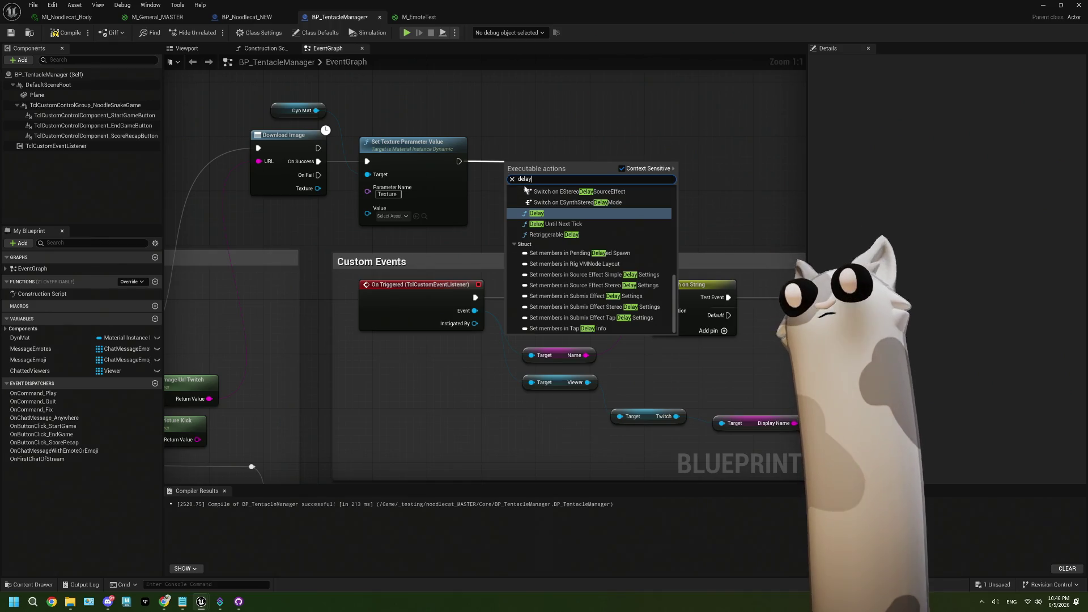
left_click(536, 213)
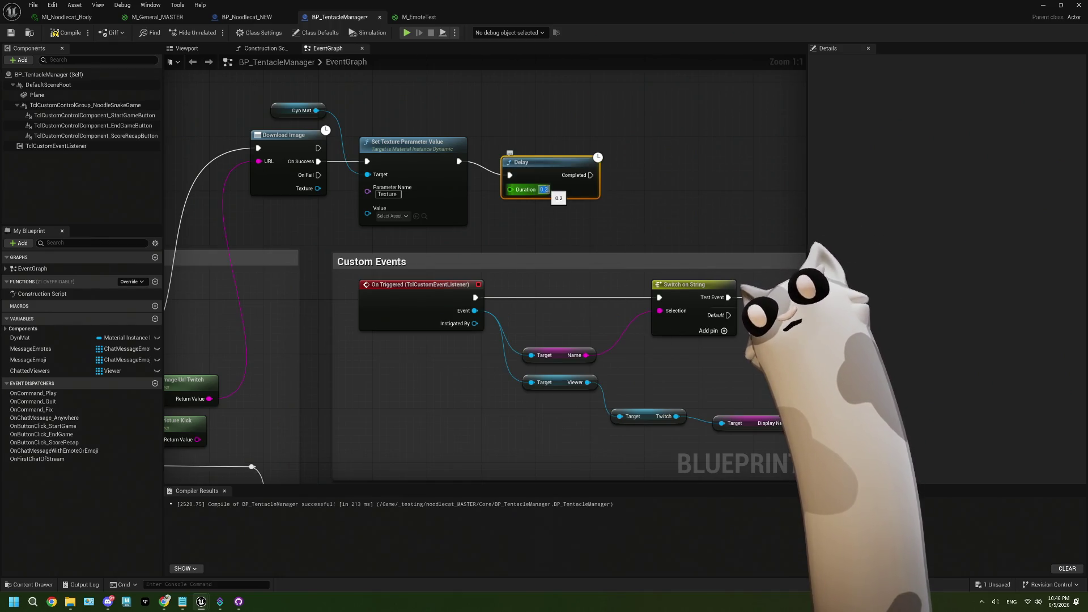
left_click(544, 189)
type("60")
key("Return")
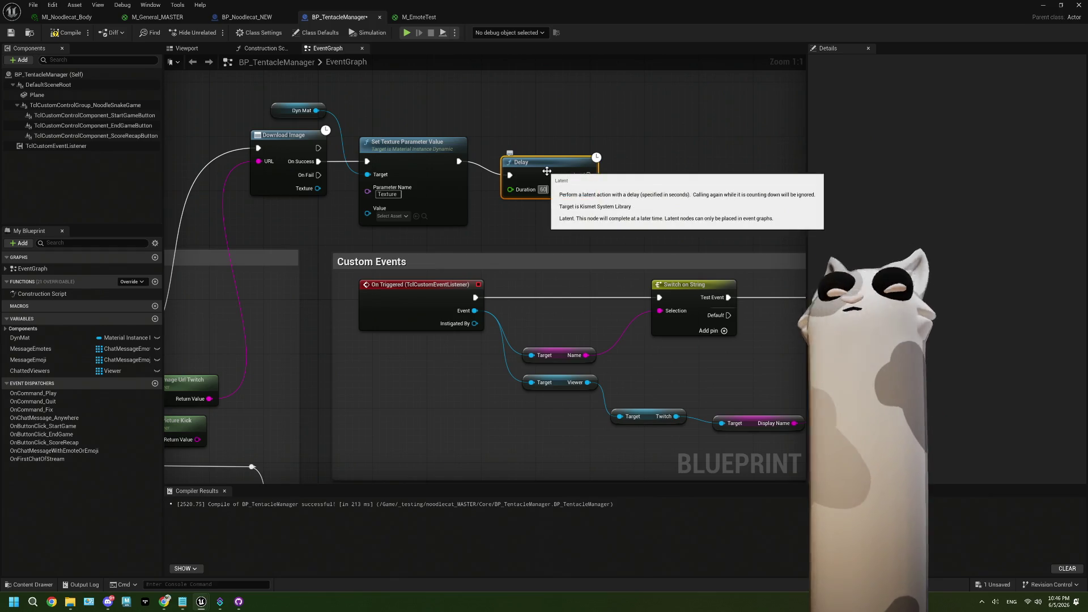
double_click(543, 190)
type("5")
key("Return")
left_click_drag(550, 182, 543, 168)
Step: Copy the texture setter after the Delay, wire Dyn Mat and the downloaded texture, then compile and save
left_click(423, 185)
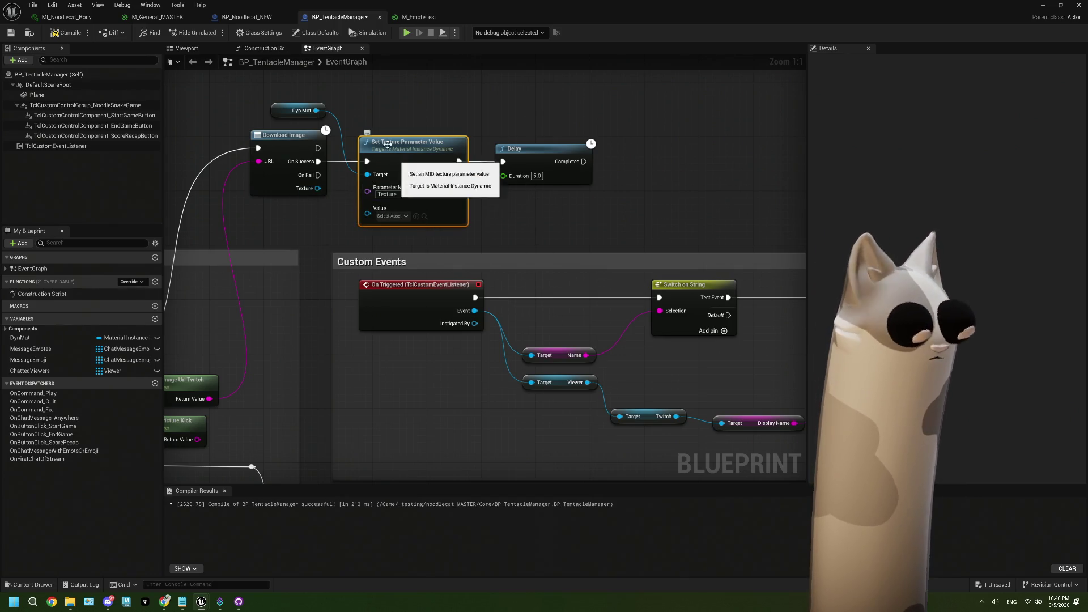
key("ctrl+c")
key("ctrl+v")
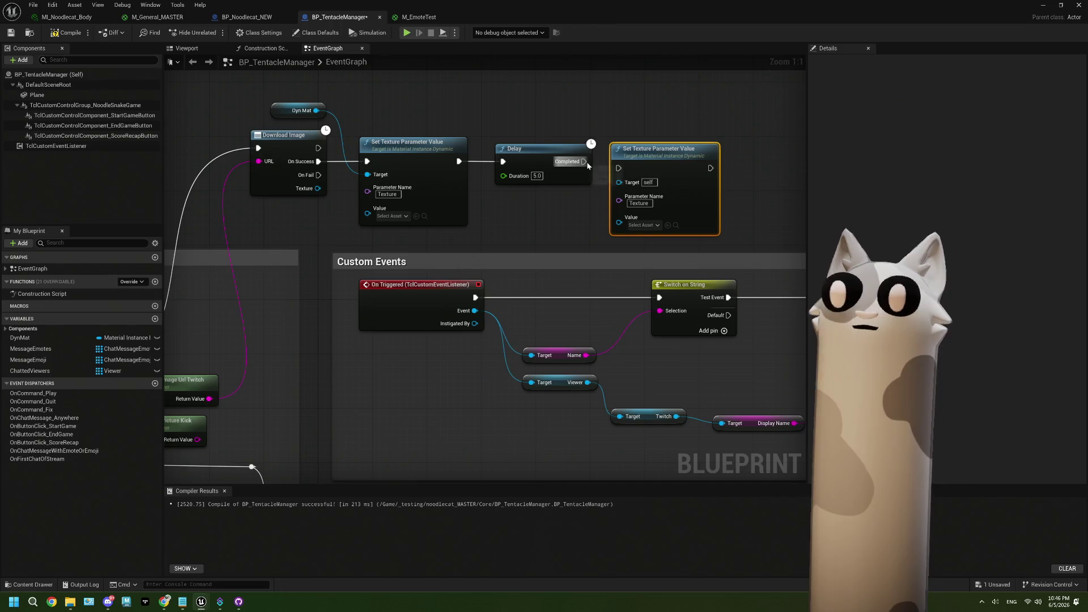
mouse_move(584, 161)
left_mouse_down()
mouse_move(619, 168)
mouse_move(664, 152)
left_mouse_up()
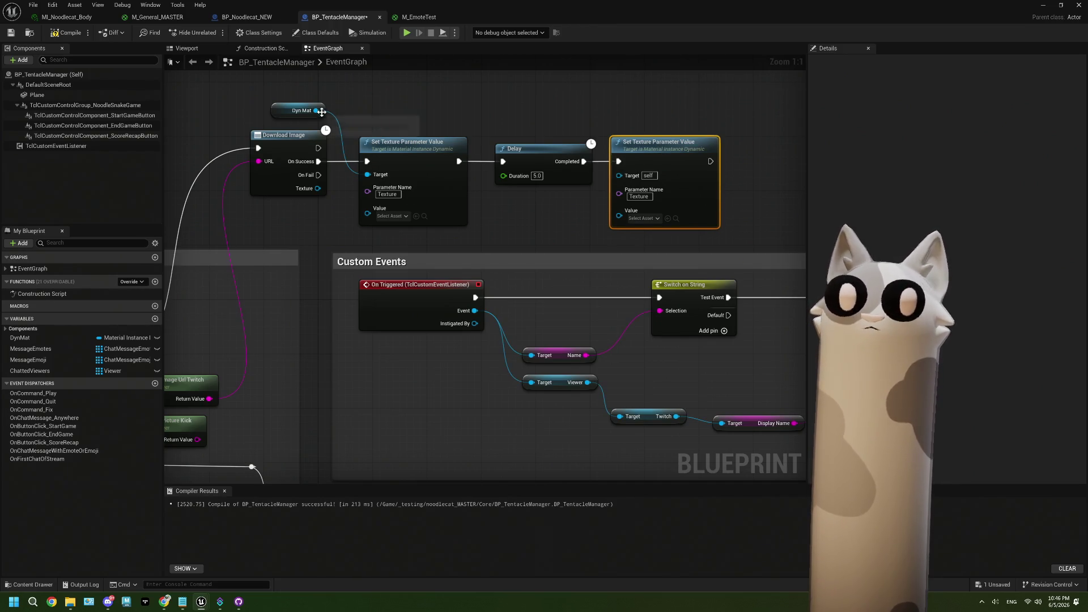
left_click_drag(316, 111, 620, 217)
left_click(454, 209)
left_click_drag(316, 111, 619, 175)
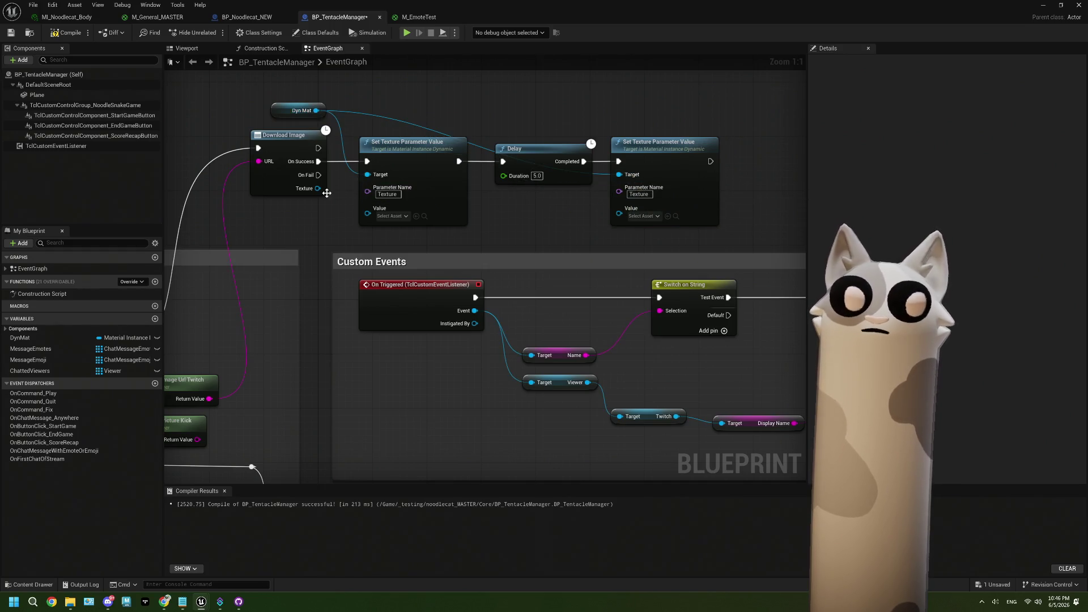
left_click_drag(318, 189, 367, 213)
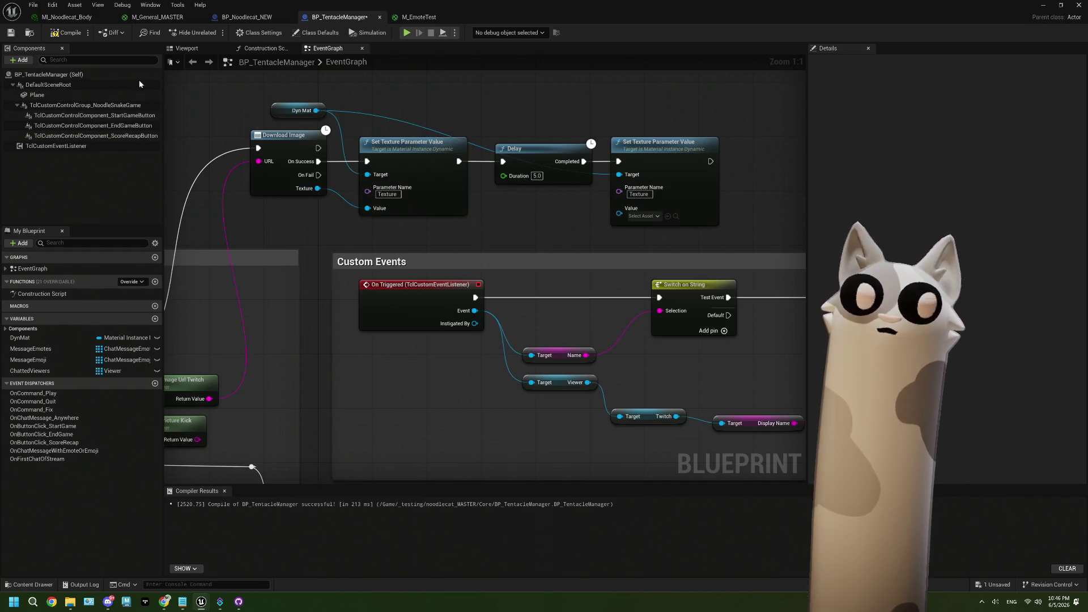
left_click(67, 32)
left_click(10, 33)
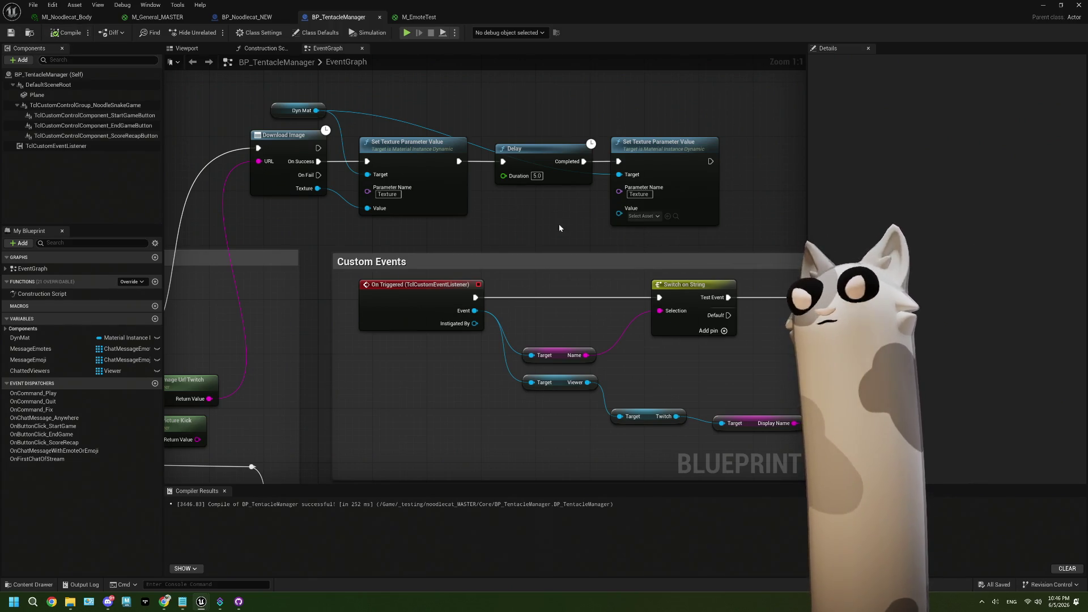
Step: Set the second setter's Value to T_0_Mask, compile and save, then play the Noodlecat_Env level
left_click(653, 221)
type("t_0")
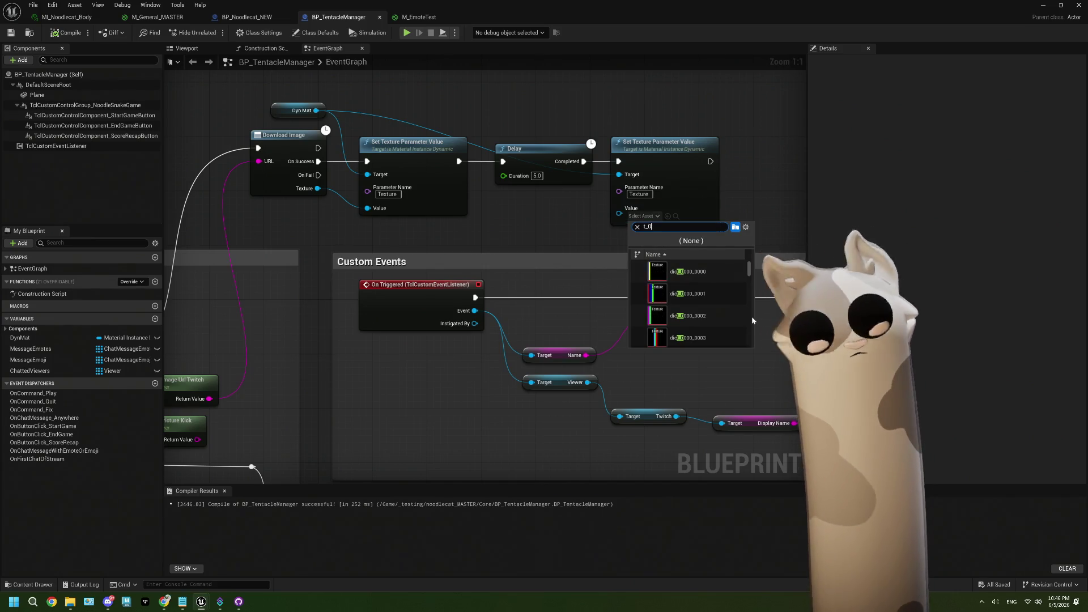
scroll(728, 306, "down", 3)
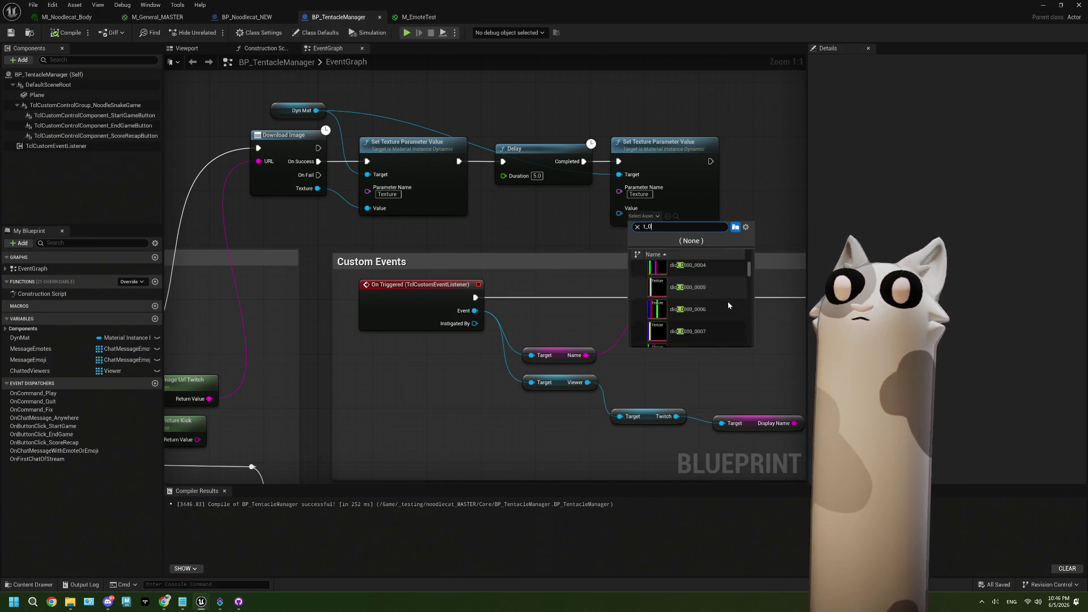
scroll(728, 306, "down", 10)
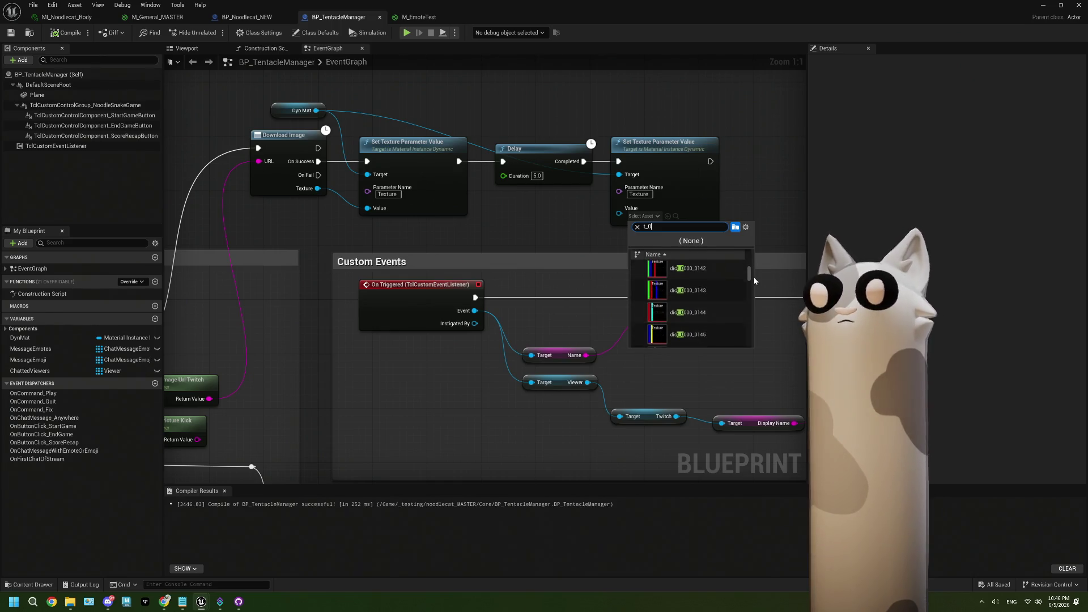
left_click(706, 338)
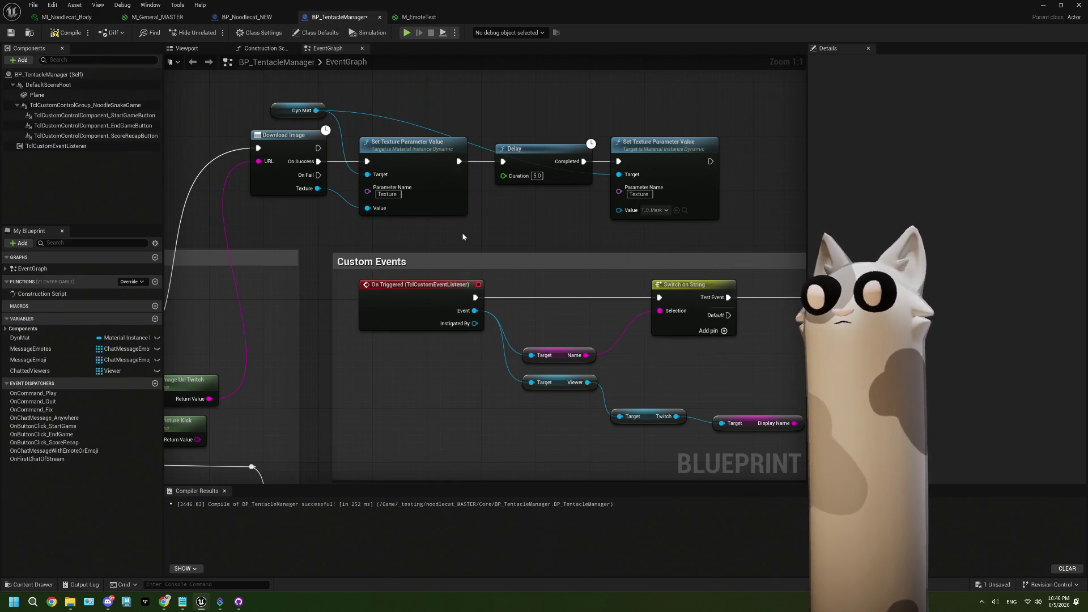
left_click(67, 33)
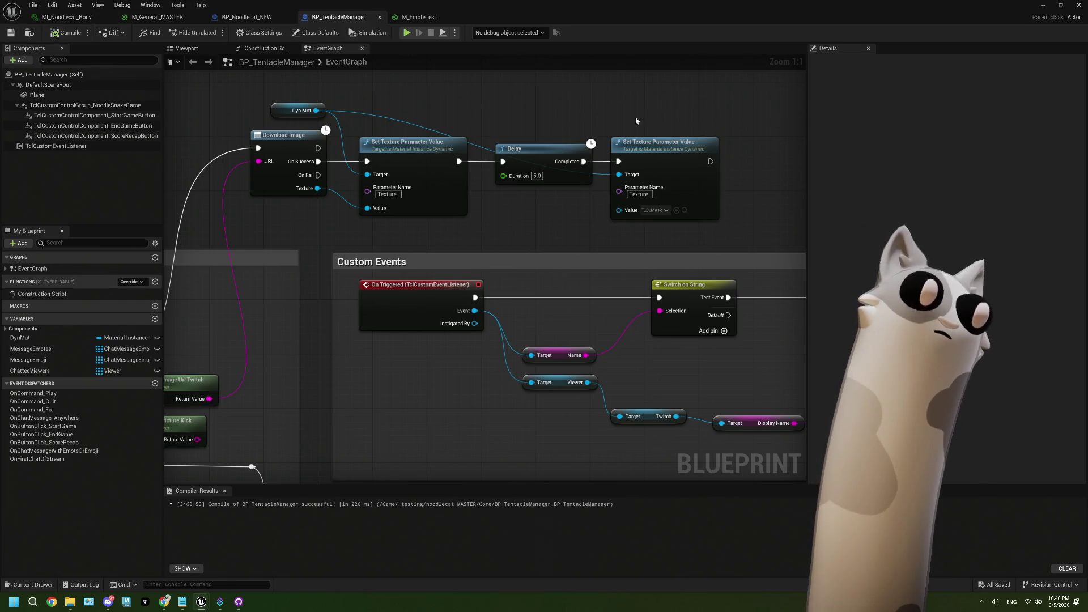
left_click(1043, 10)
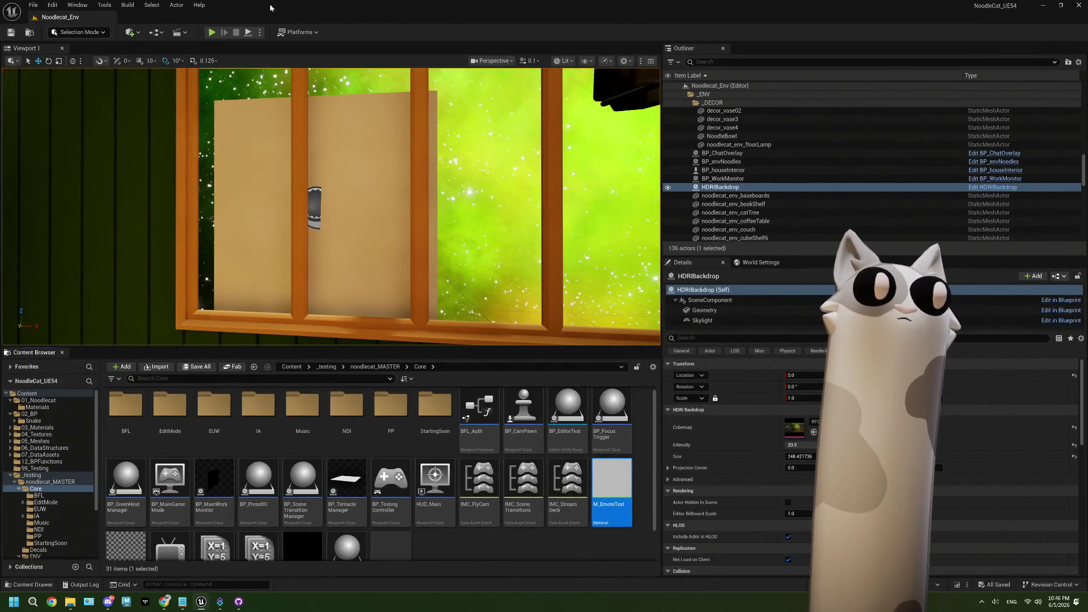
left_click(210, 31)
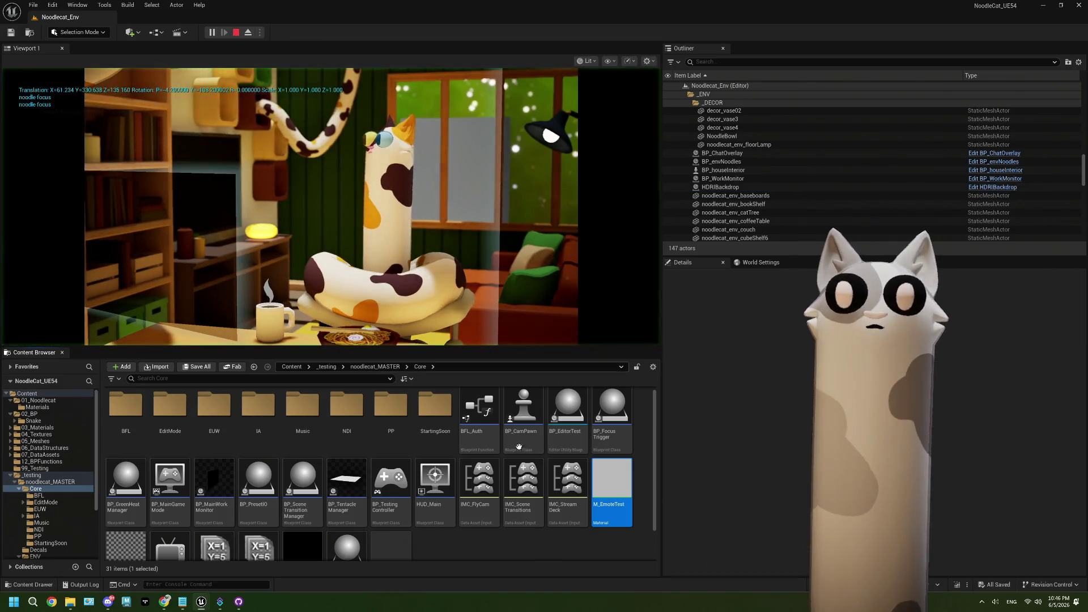
Step: Post 'owo hello!' with an emote in Twitch chat, then send the follow-up message 'again'
left_click(165, 601)
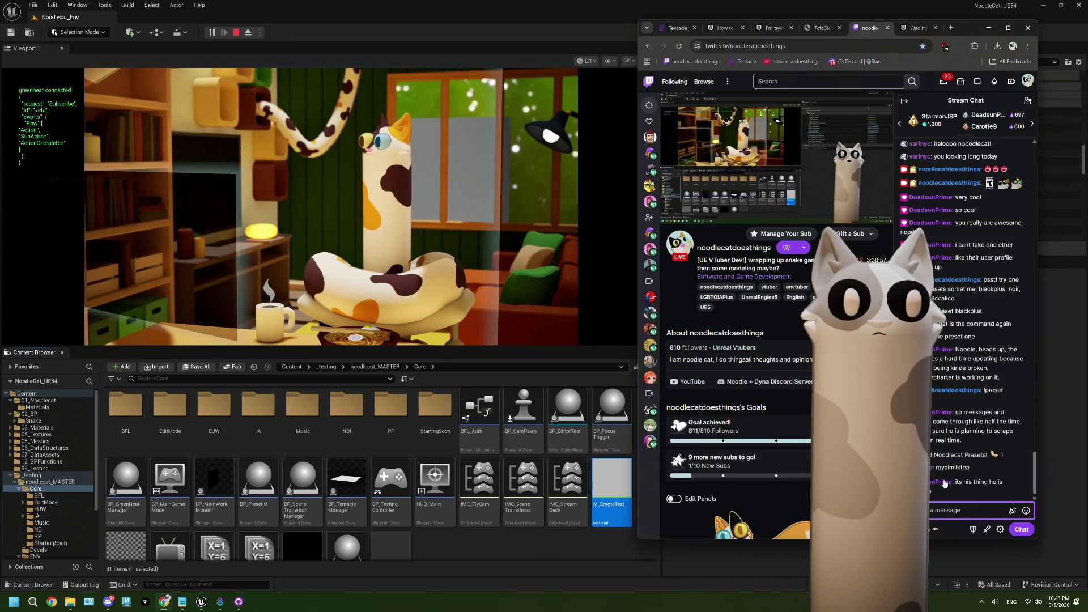
left_click(933, 512)
type("hello!")
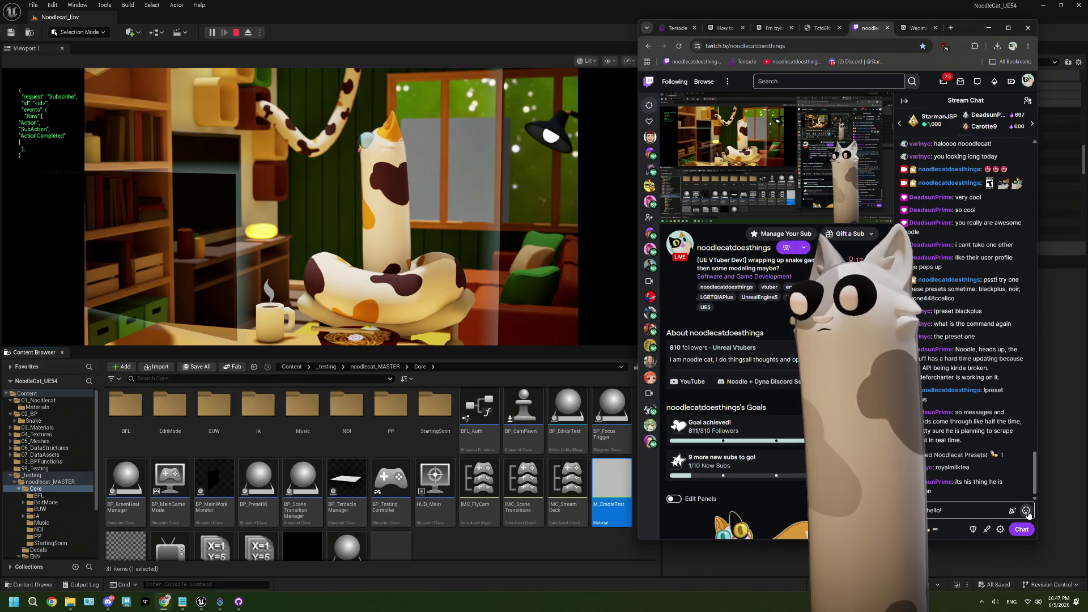
left_click(1026, 511)
type("👋")
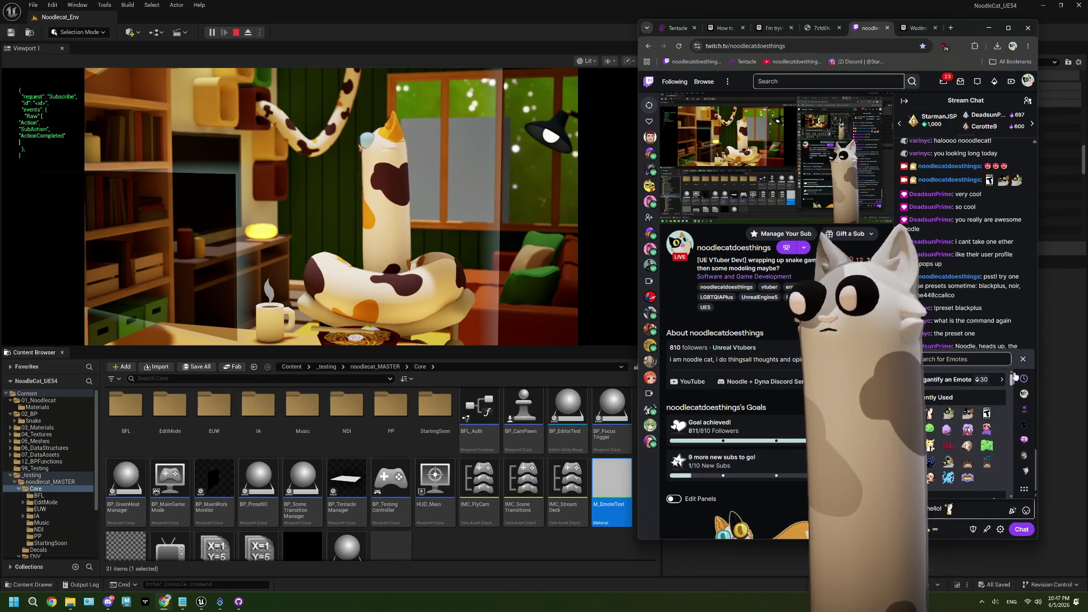
left_click(932, 420)
left_click(973, 510)
key("Return")
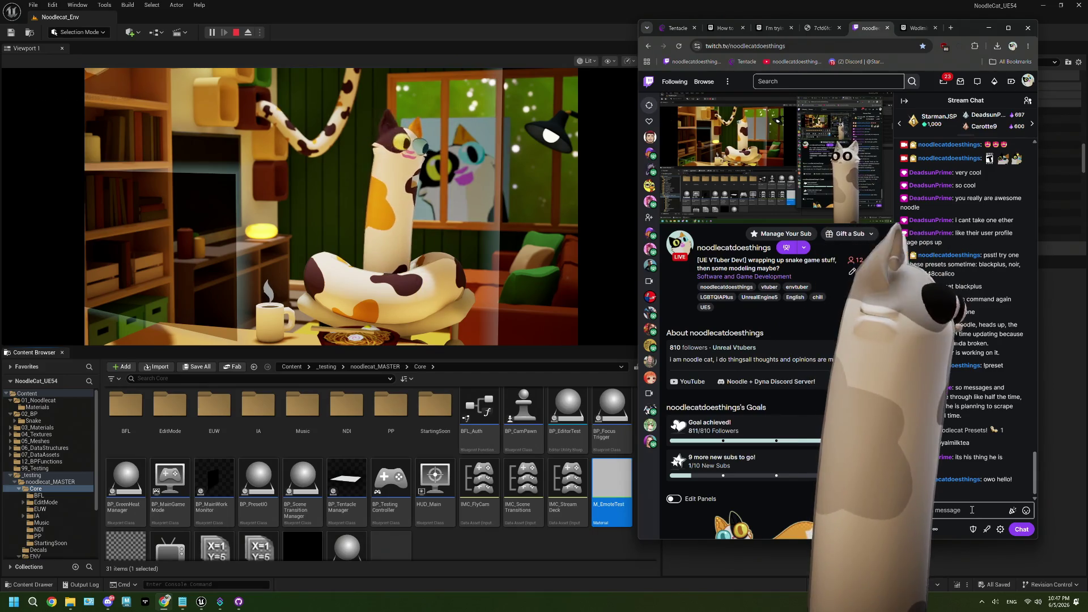
left_click(967, 511)
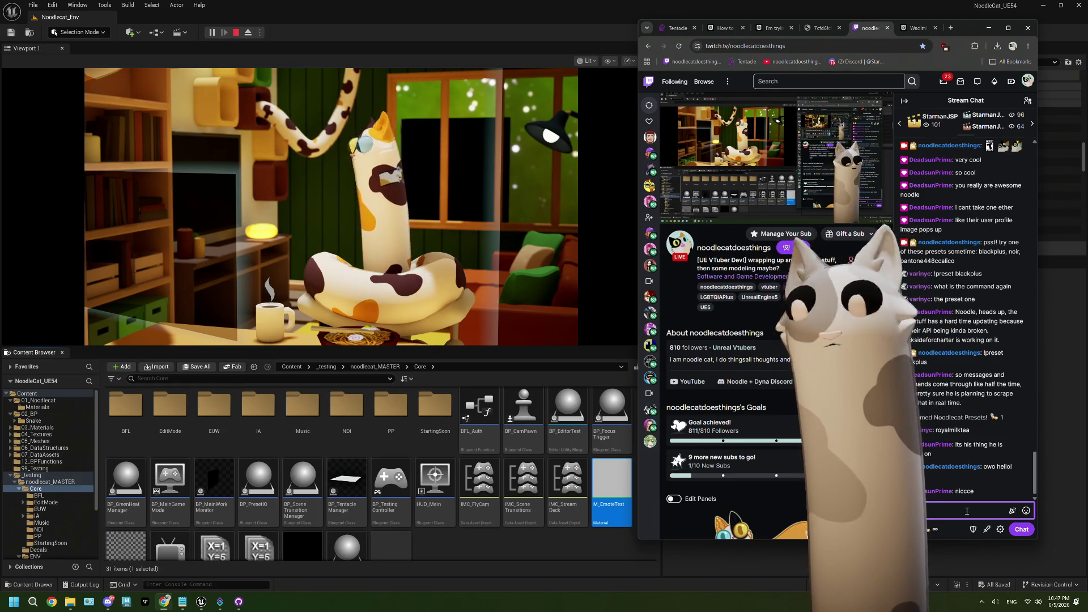
left_click(1014, 530)
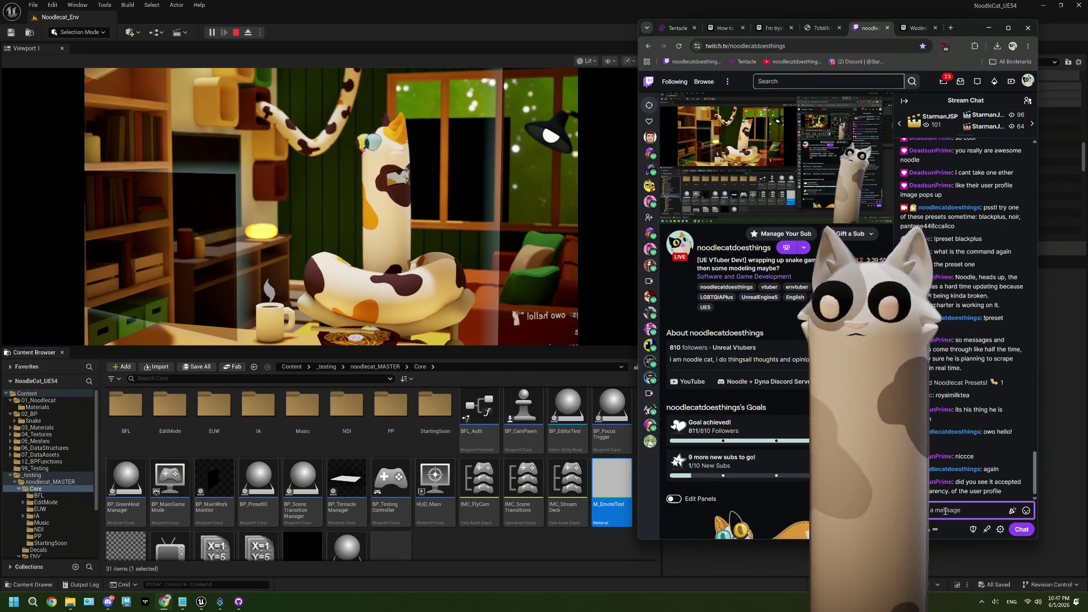
Step: Switch back to the Unreal editor and close the Message Log window
left_click(235, 34)
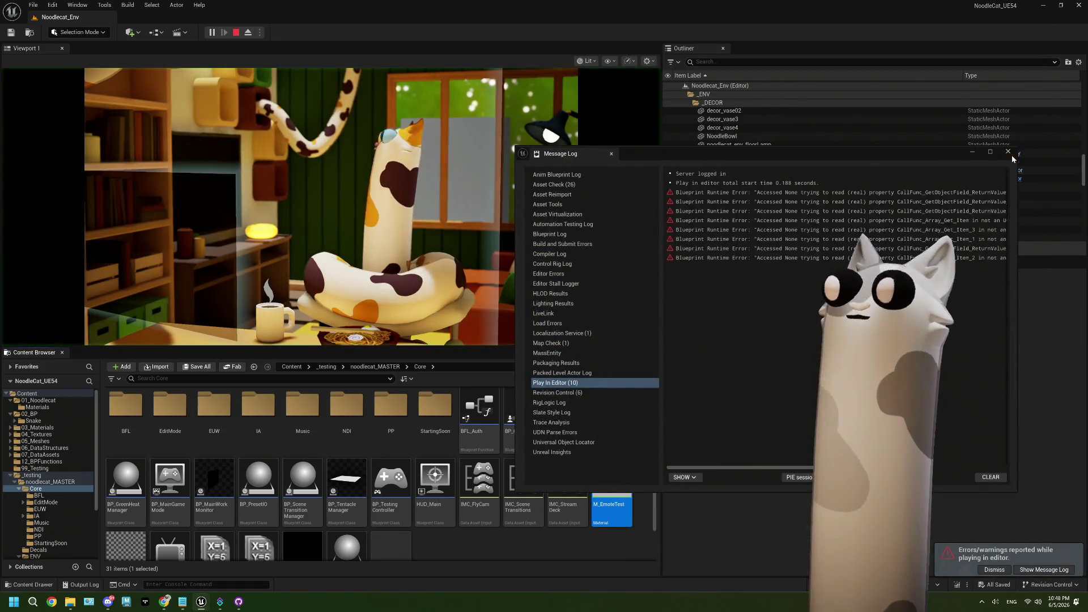
left_click(1008, 151)
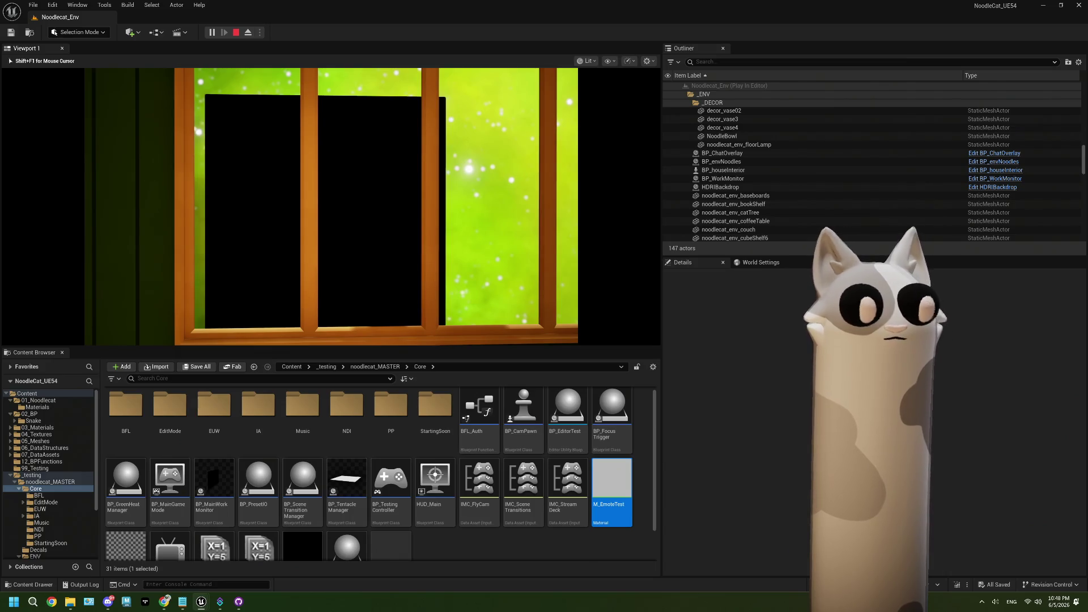
Step: Stop the test session, close the Message Log, and open BP_TentacleManager from noodlecat_MASTER/Core
key("Escape")
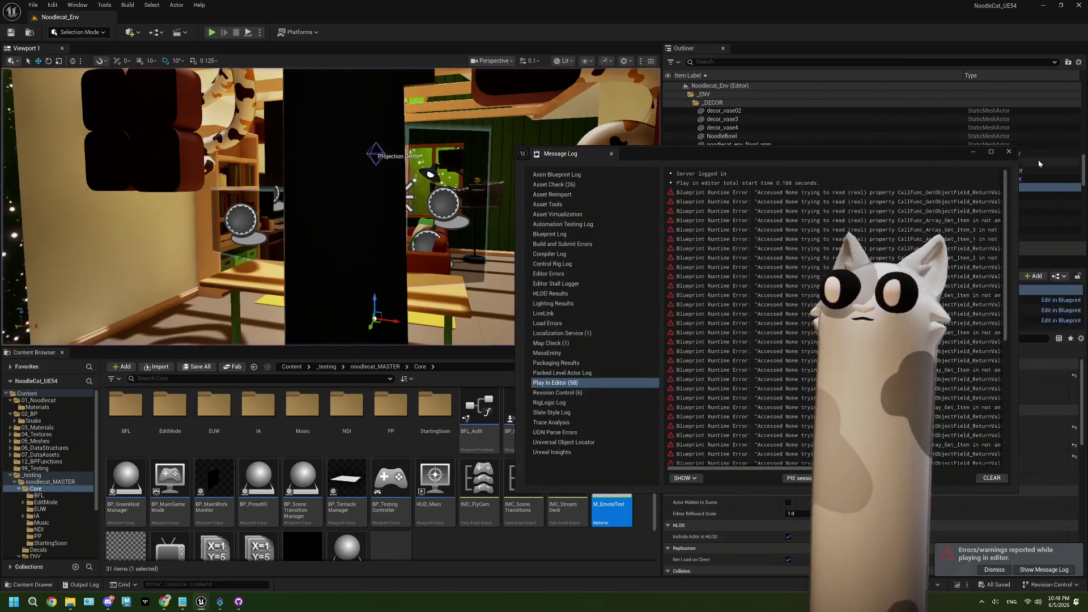
left_click(1009, 151)
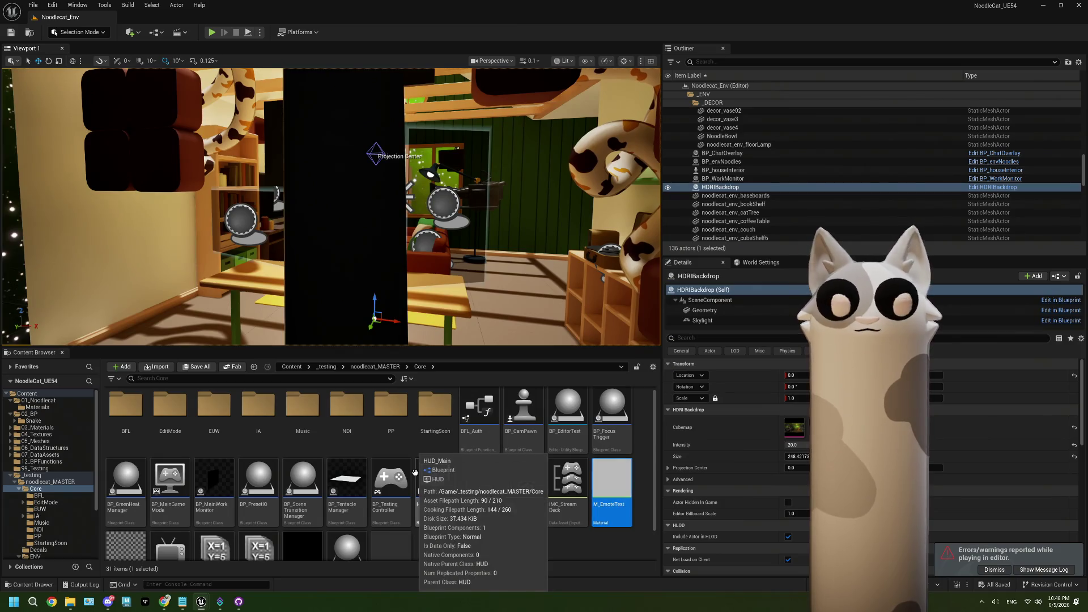
left_click(390, 367)
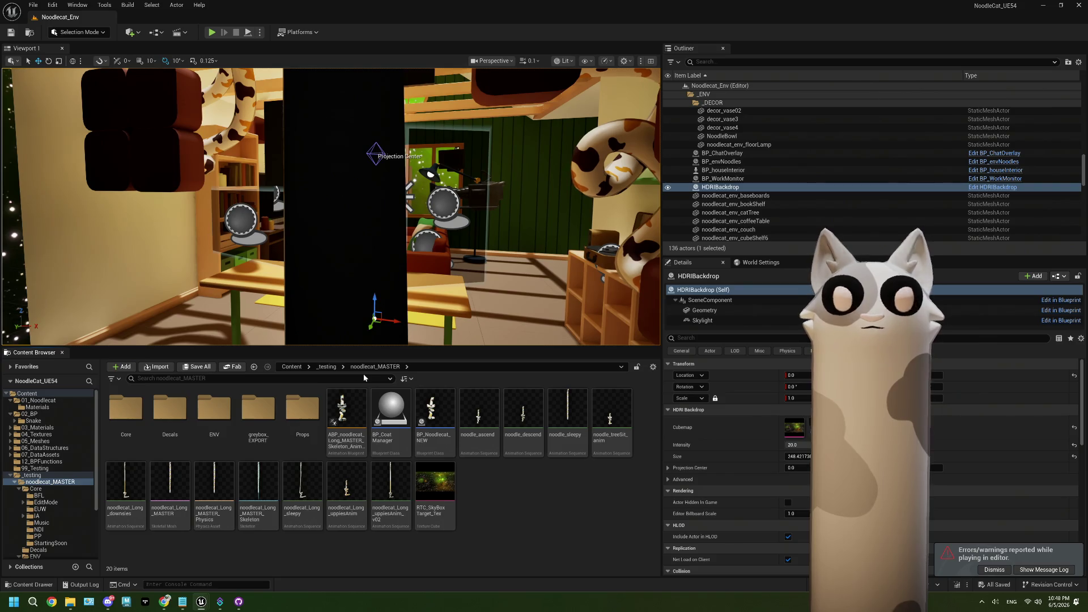
double_click(126, 409)
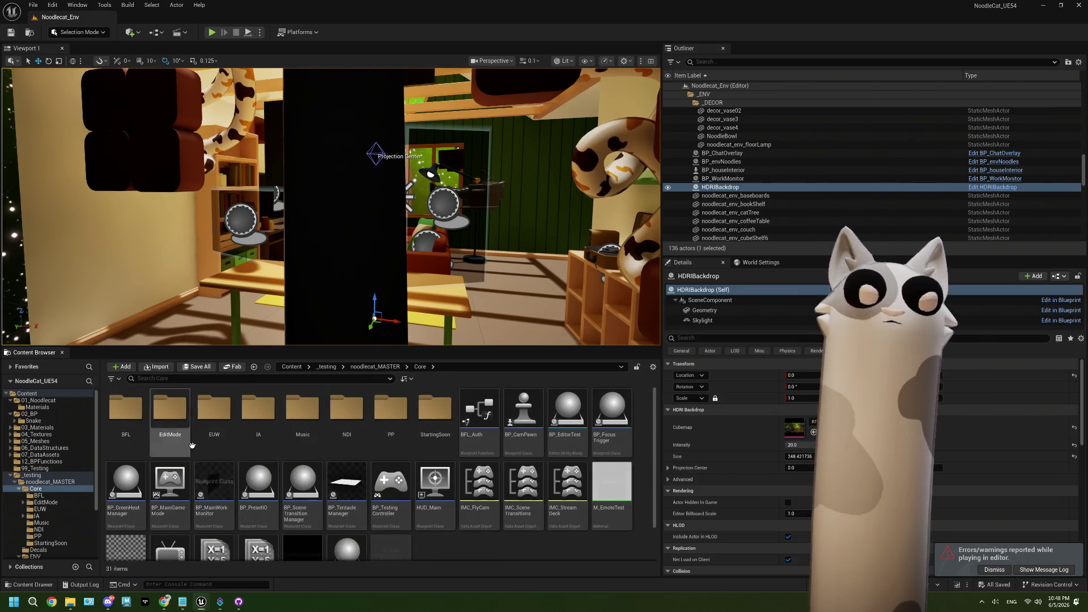
double_click(359, 500)
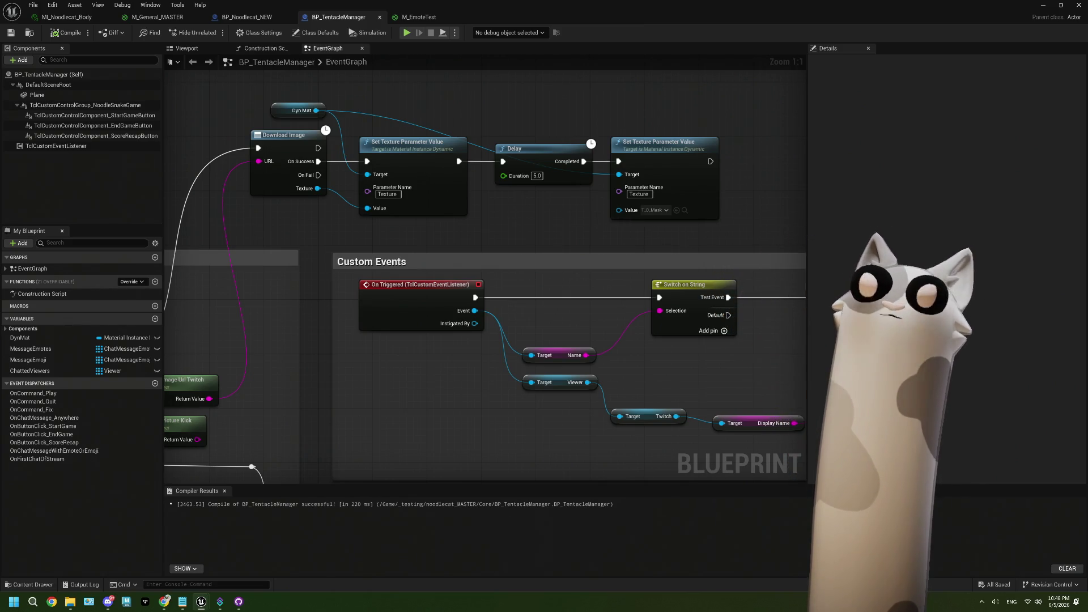
Step: Wrap the second Set Texture Parameter Value node in a yellow 'make sure opacity works here' comment and compile
left_click_drag(609, 122, 432, 169)
left_click(479, 201)
type("c")
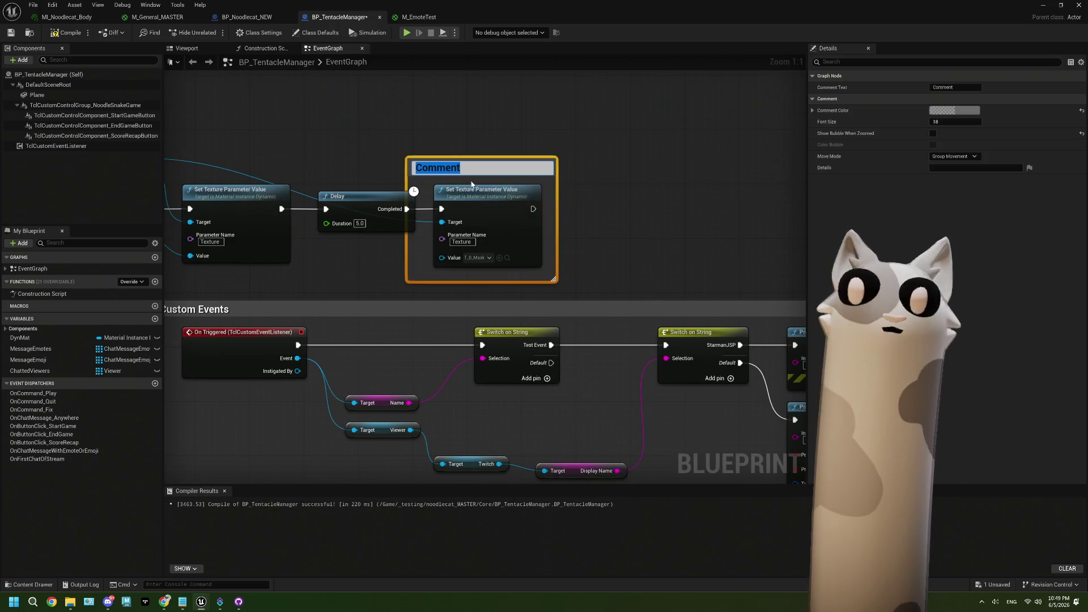
type("make sure opacity woir")
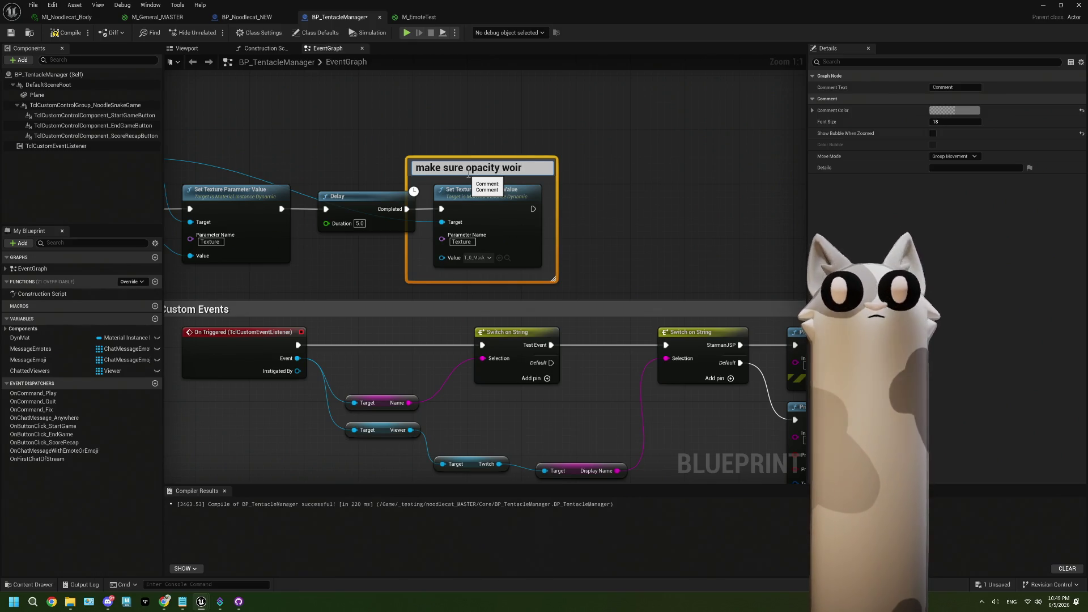
key("BackSpace")
key("BackSpace")
type("rks here")
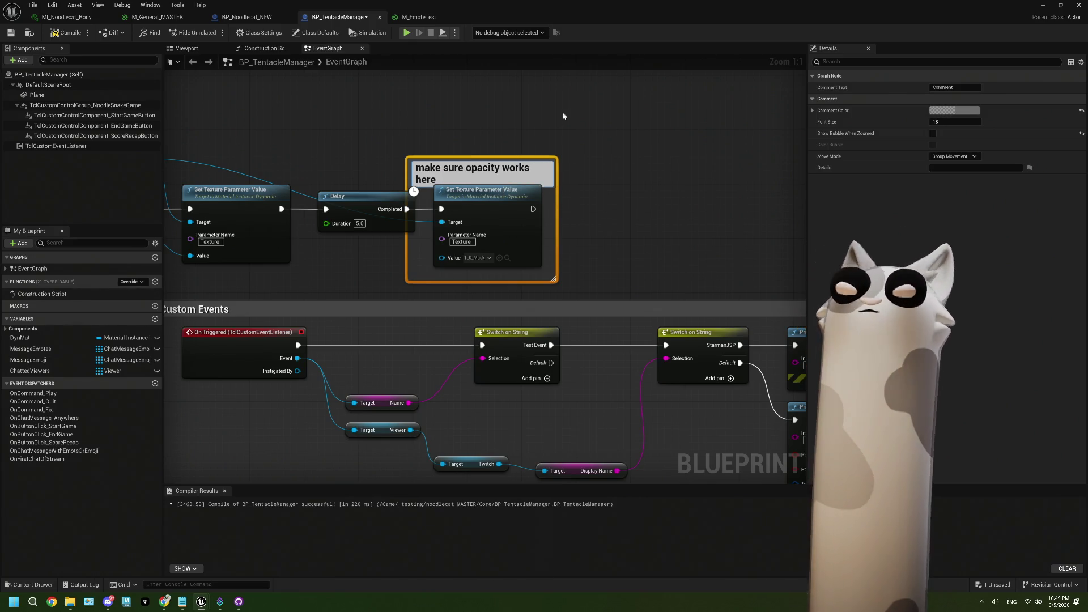
left_click(971, 111)
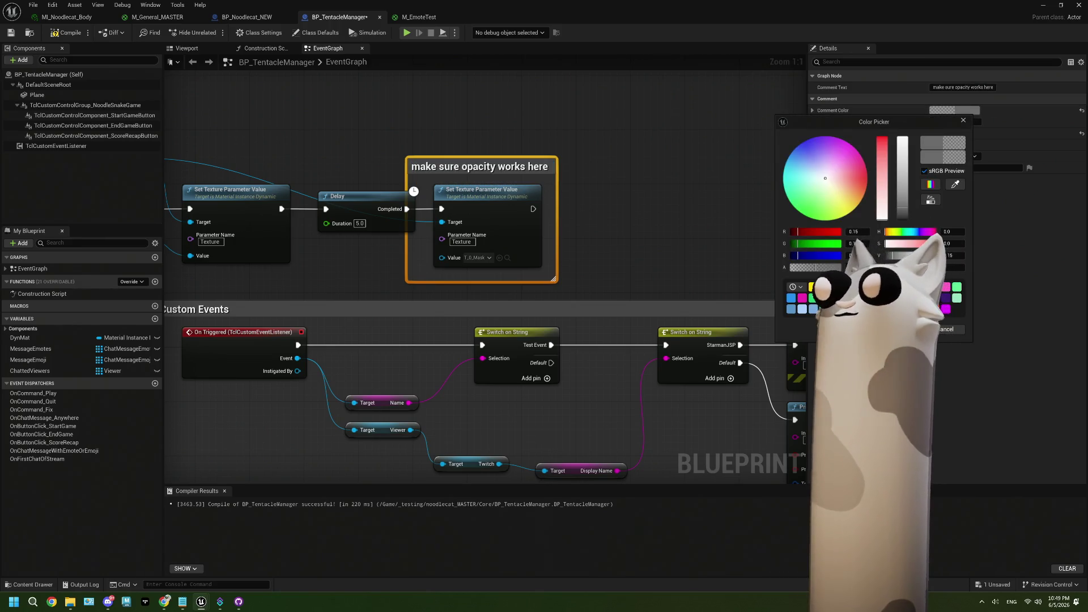
left_click(813, 286)
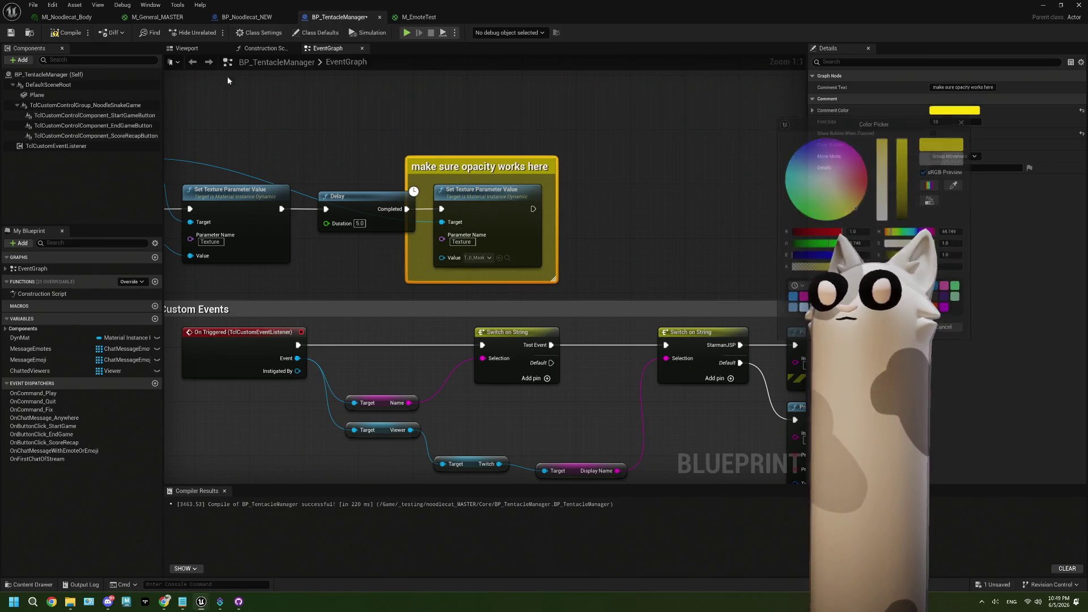
left_click(914, 330)
left_click(56, 38)
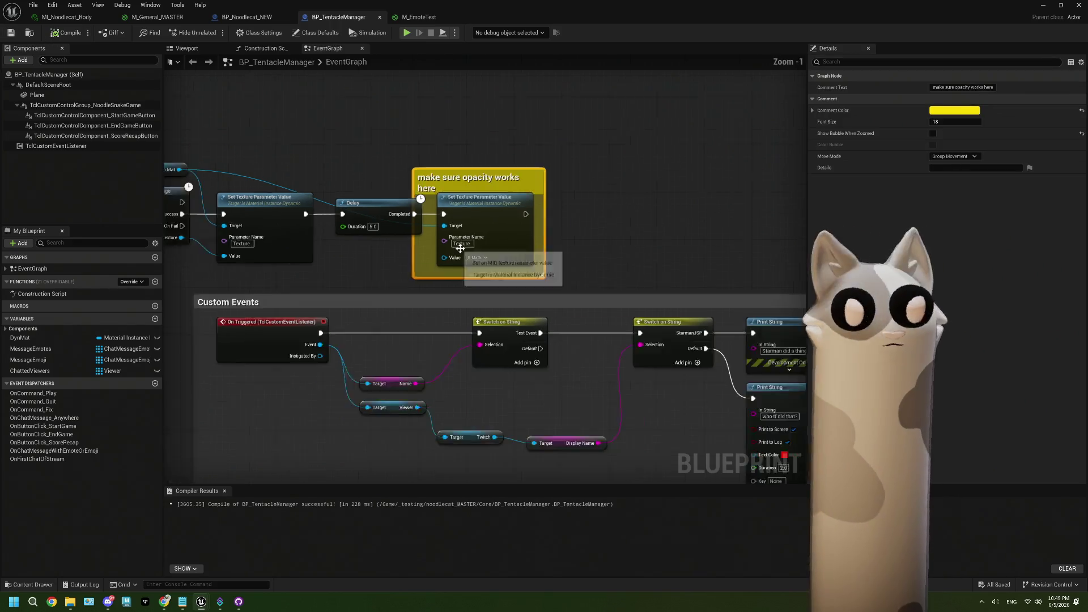
Step: Begin editing the Delay node's duration value
scroll(454, 244, "down", 1)
scroll(401, 228, "up", 1)
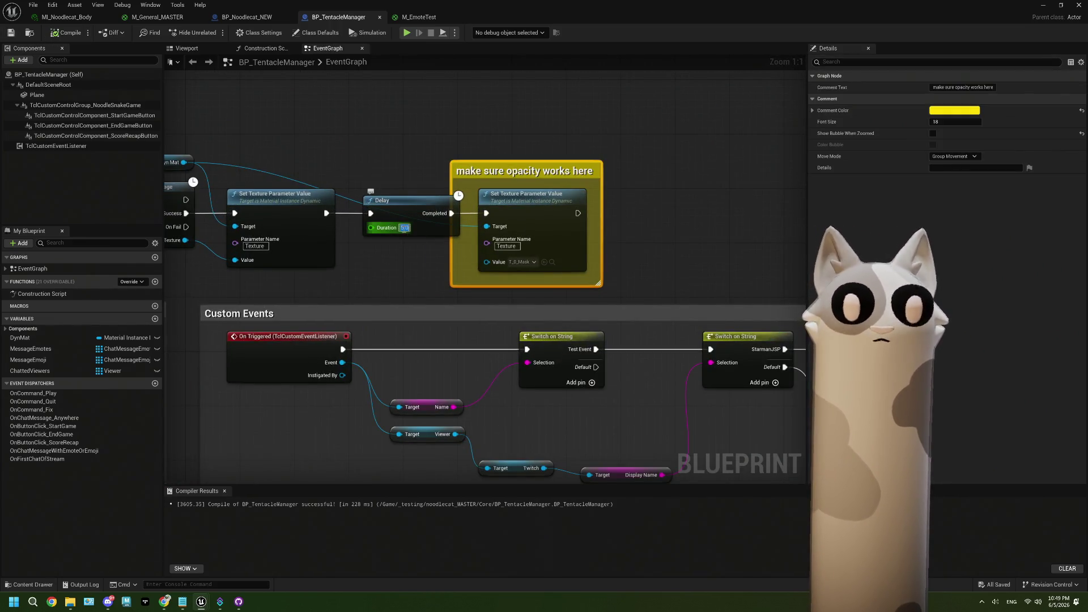
left_click(403, 227)
Step: Set the Delay duration to 60, then compile and save BP_TentacleManager
type("60")
key("Return")
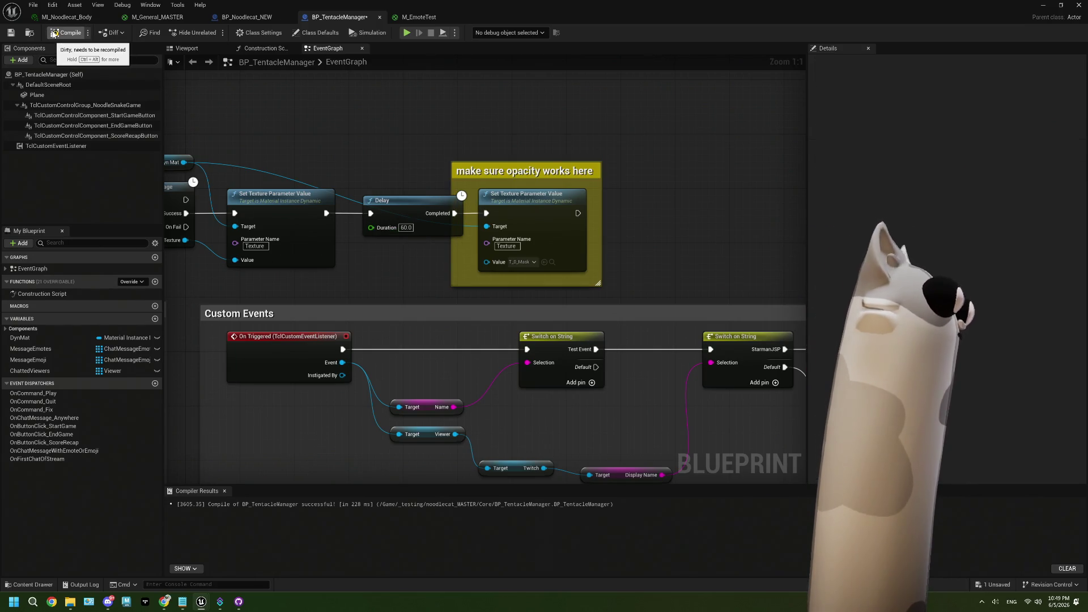
left_click(53, 33)
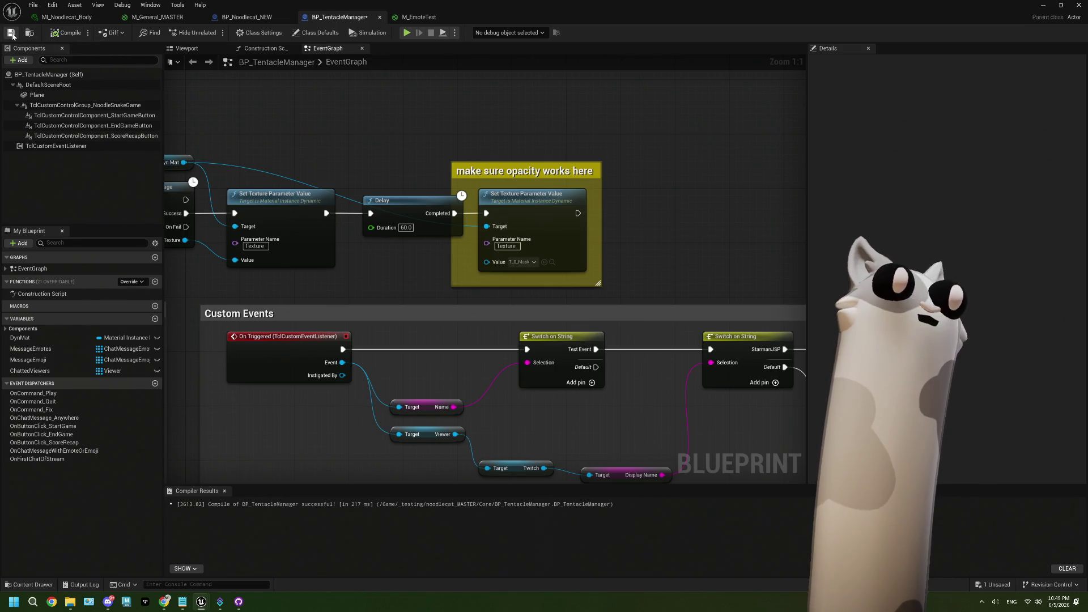
left_click(10, 33)
Step: Review the viewer-check logic: the Get Viewer, Chatted Viewers and CONTAINS nodes
scroll(377, 289, "down", 4)
left_click_drag(202, 353, 468, 285)
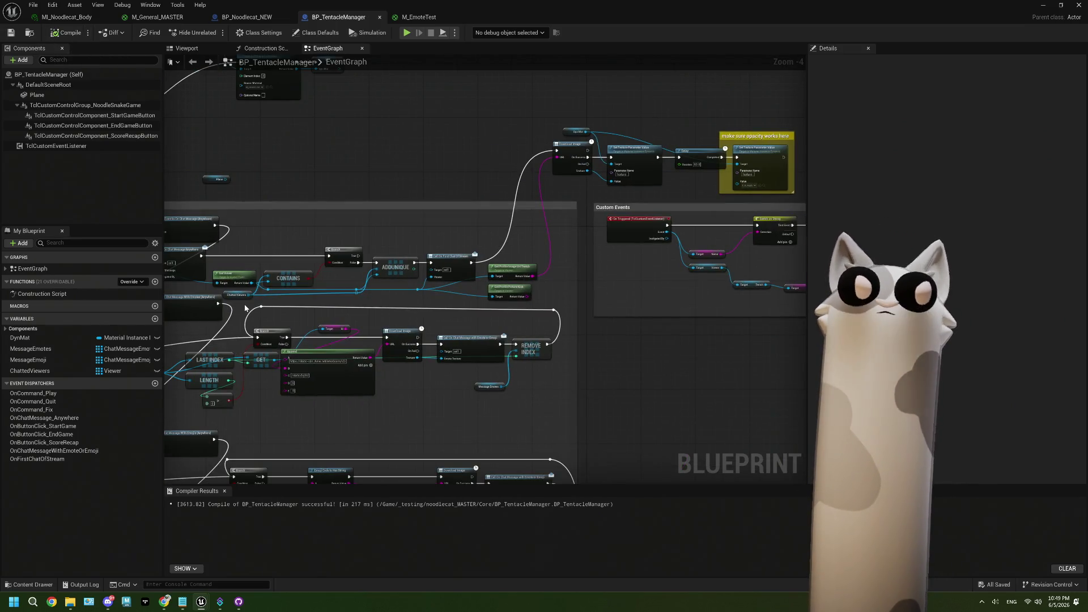
scroll(307, 286, "up", 4)
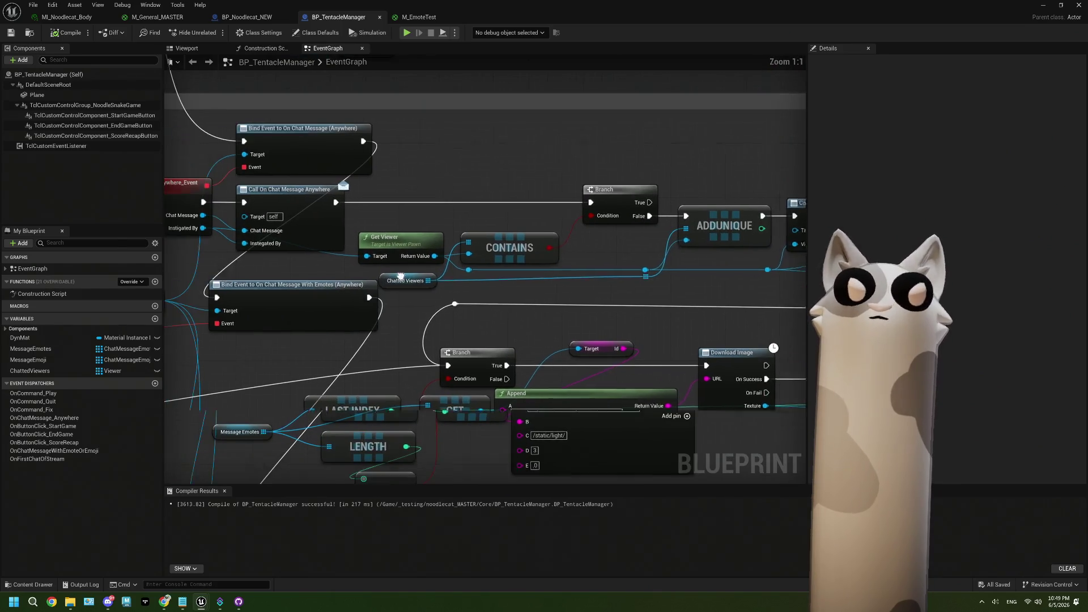
left_click_drag(412, 239, 440, 232)
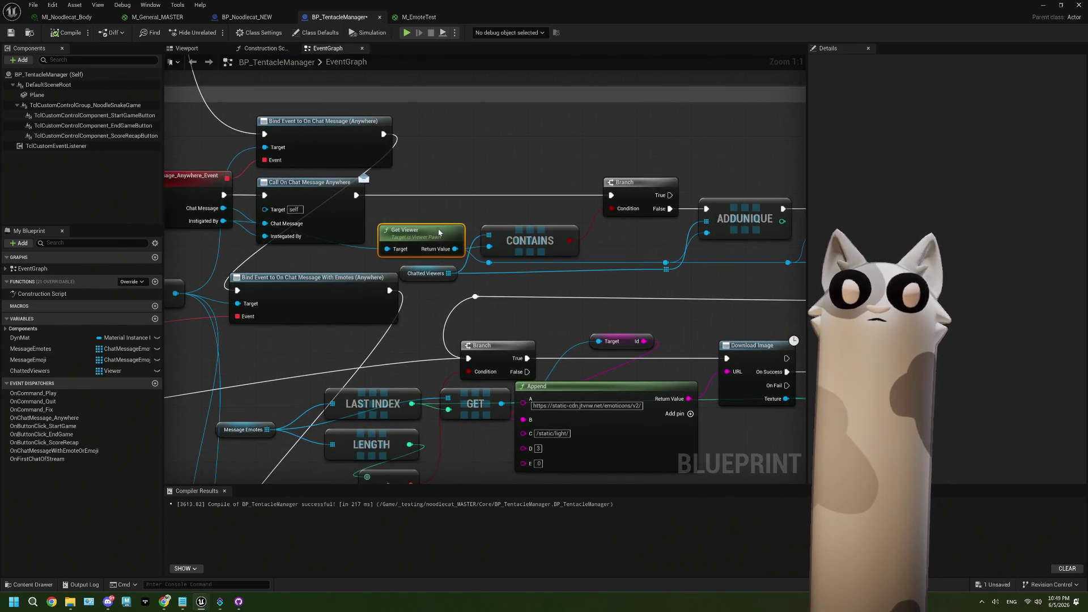
left_click(433, 269)
left_click(527, 243)
Step: Inspect the Call On First Chat Of Stream and Bind Event nodes, save again, and return to M_EmoteTest
mouse_move(524, 278)
left_mouse_down()
mouse_move(468, 282)
mouse_move(508, 266)
left_mouse_up()
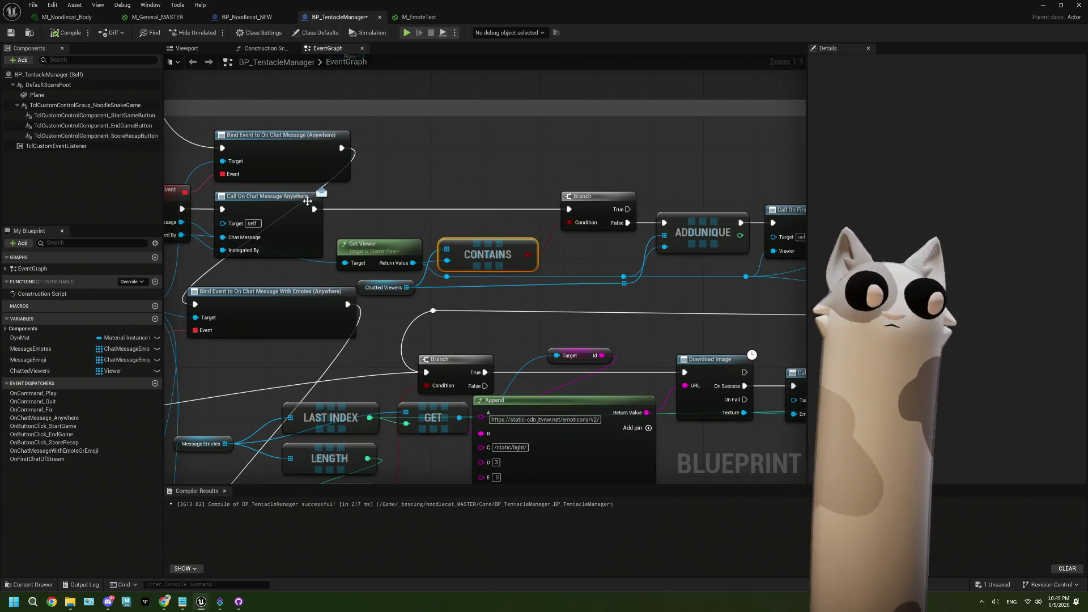
left_click_drag(531, 239, 461, 242)
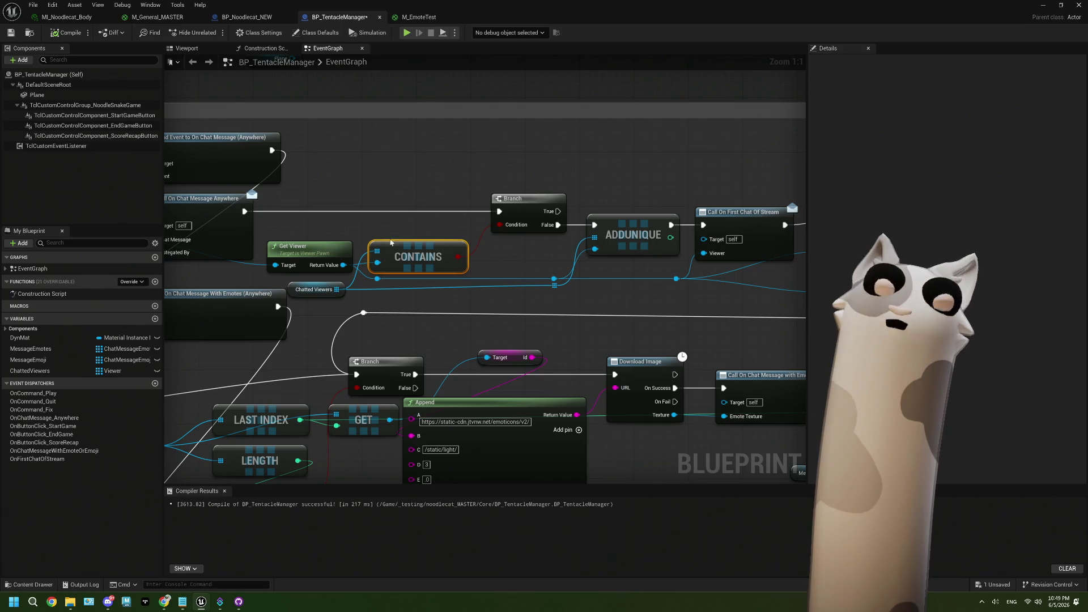
scroll(516, 279, "right", 3)
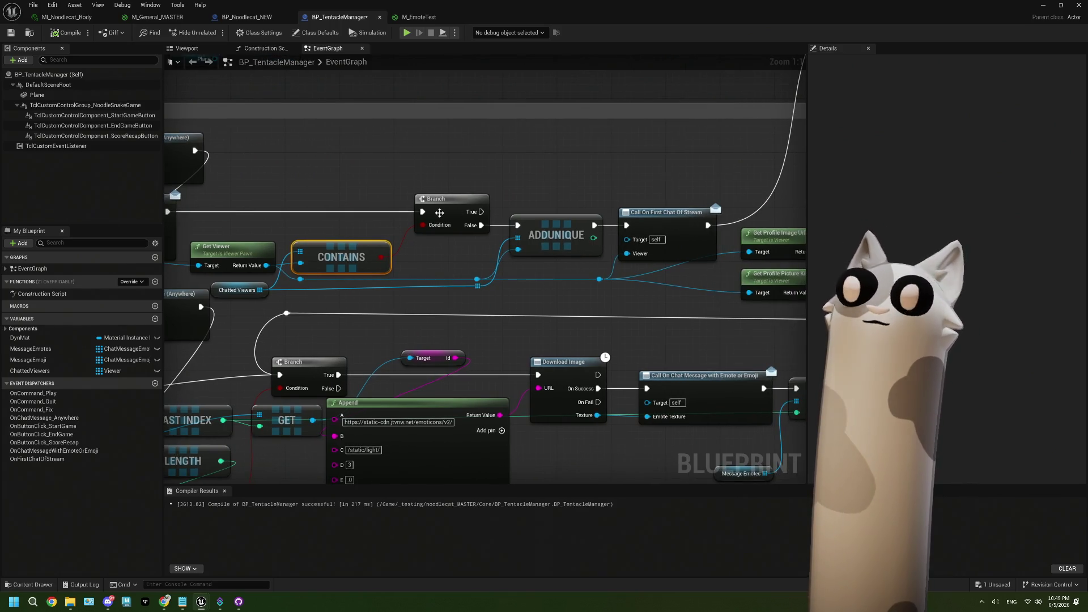
scroll(224, 251, "right", 4)
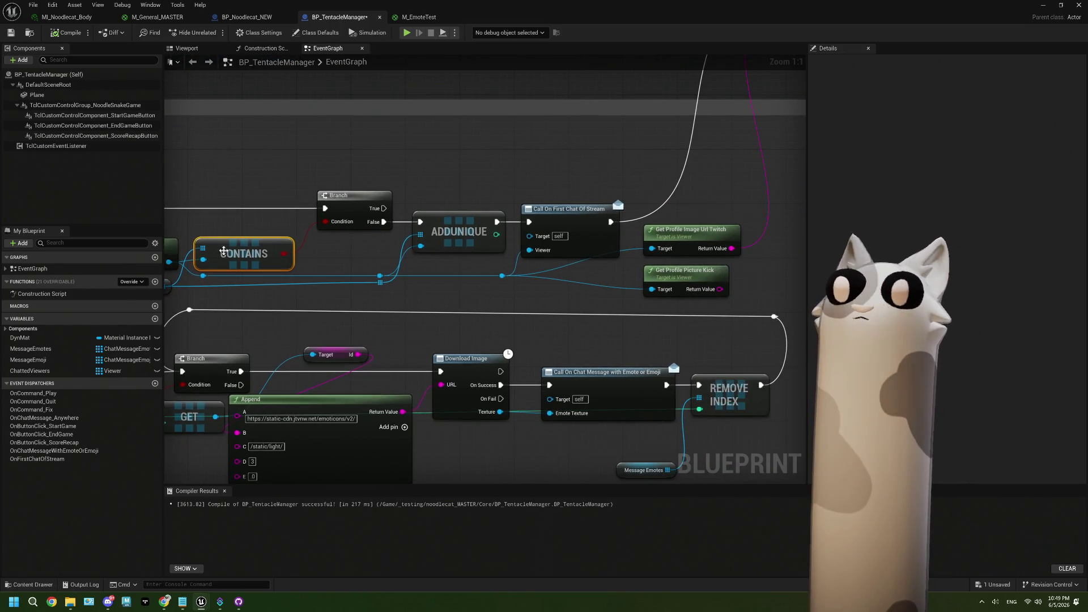
left_click(542, 221)
scroll(642, 253, "down", 2)
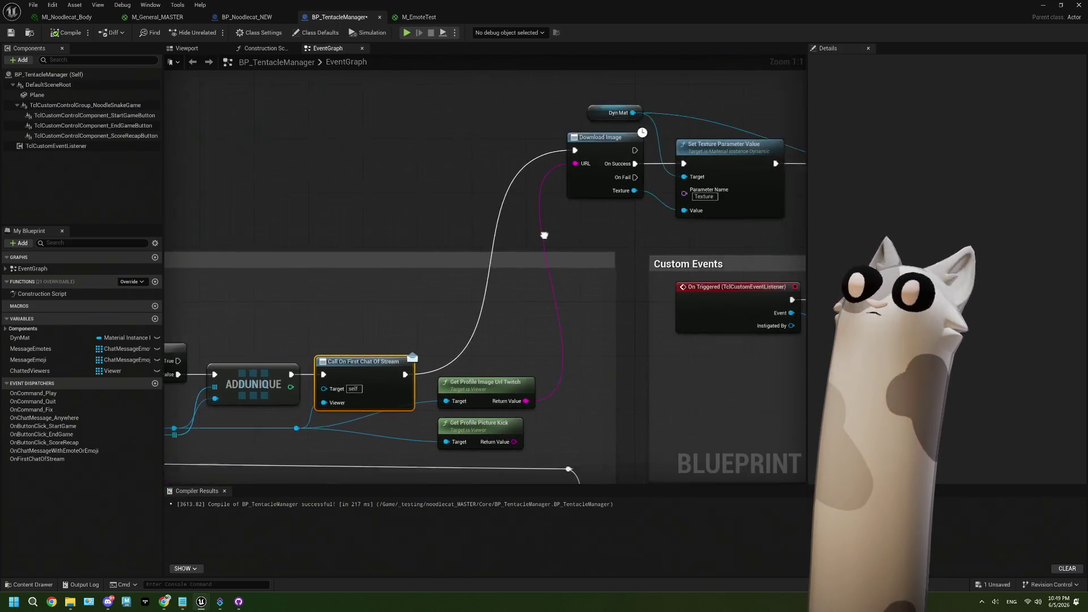
scroll(467, 220, "up", 2)
mouse_move(466, 219)
left_mouse_down()
mouse_move(502, 199)
mouse_move(586, 197)
left_mouse_up()
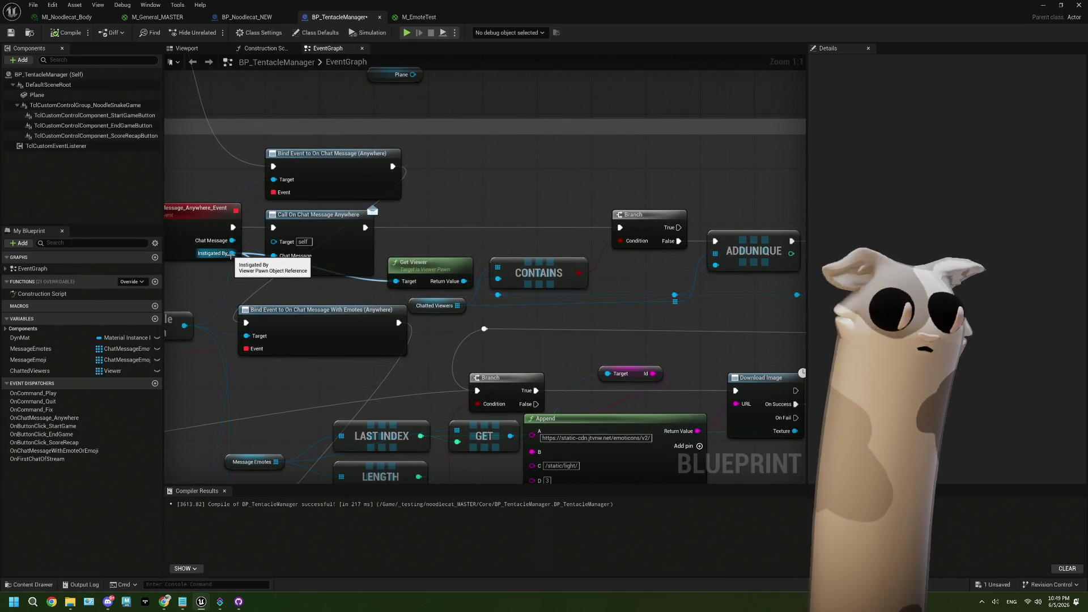
left_click(11, 33)
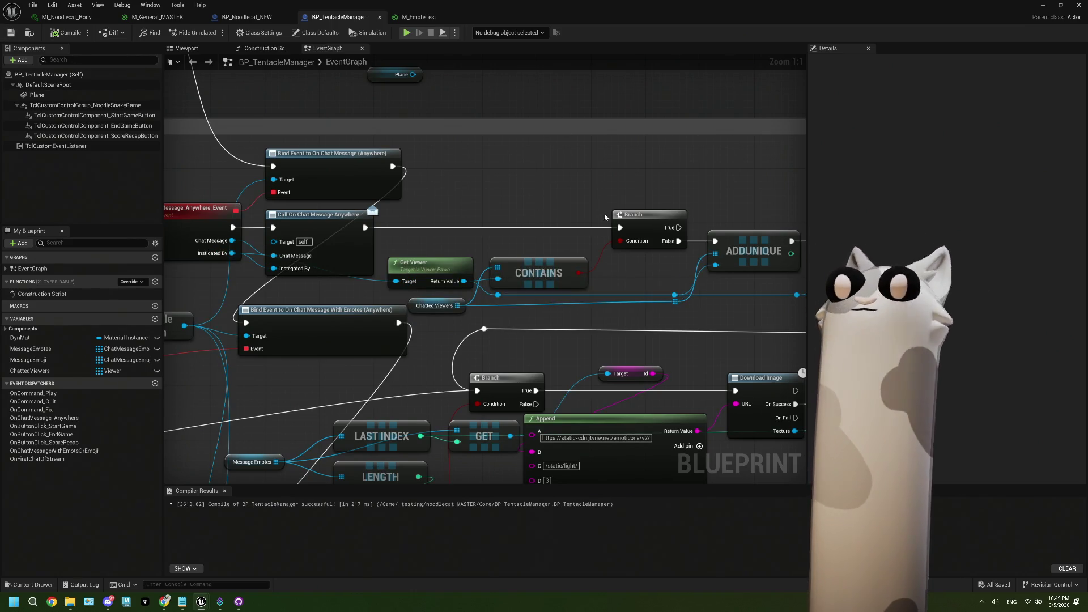
left_click_drag(605, 214, 521, 202)
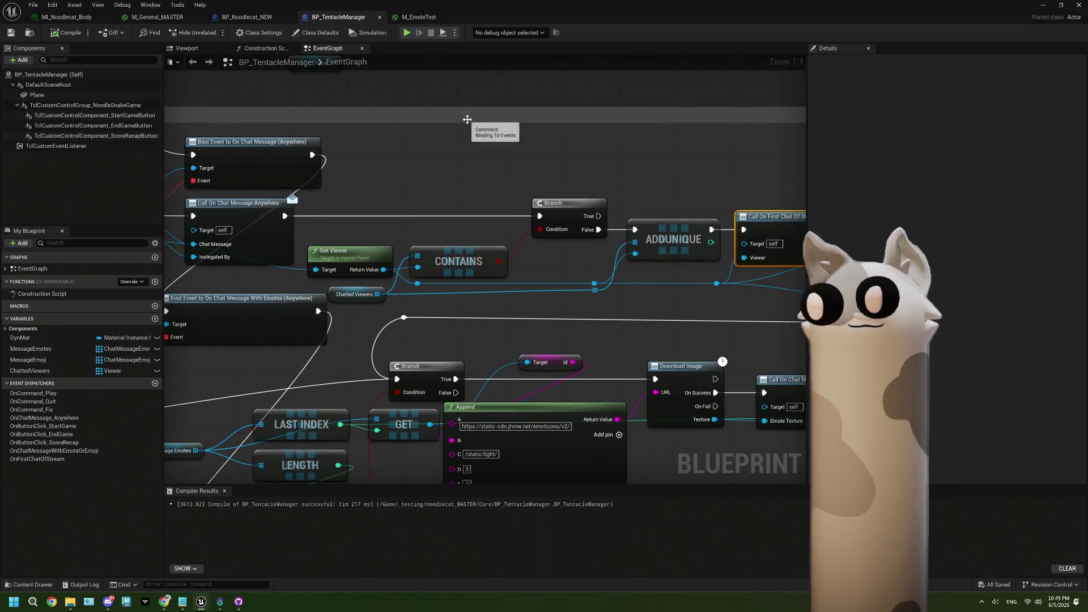
left_click(473, 21)
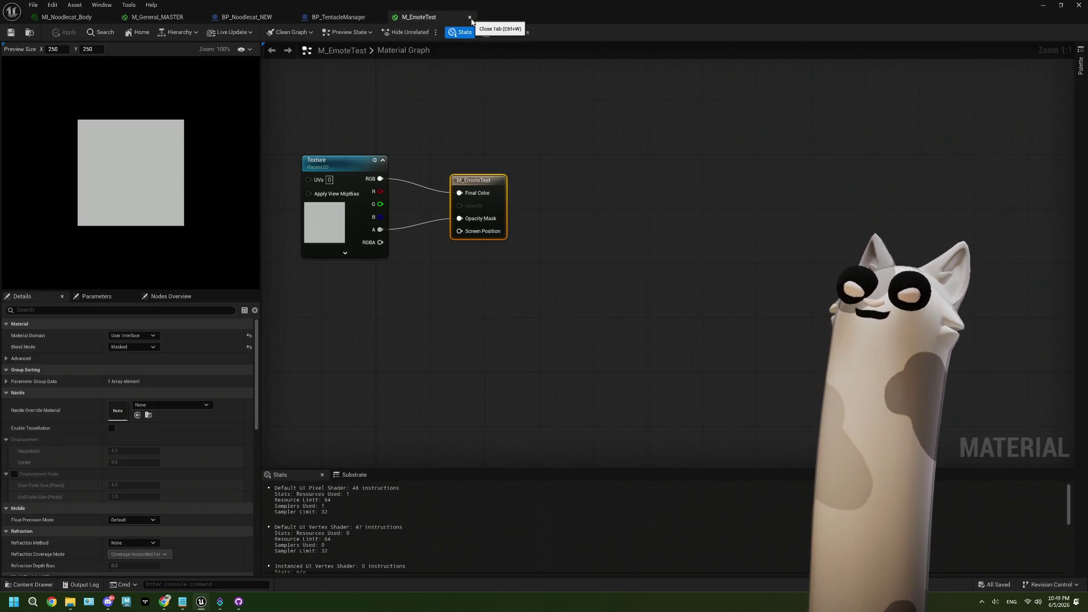
Step: Save BP_Noodlecat_NEW, return to the level editor, start Play with Alt+P, and bring Twitch chat forward
left_click(470, 18)
left_click(248, 17)
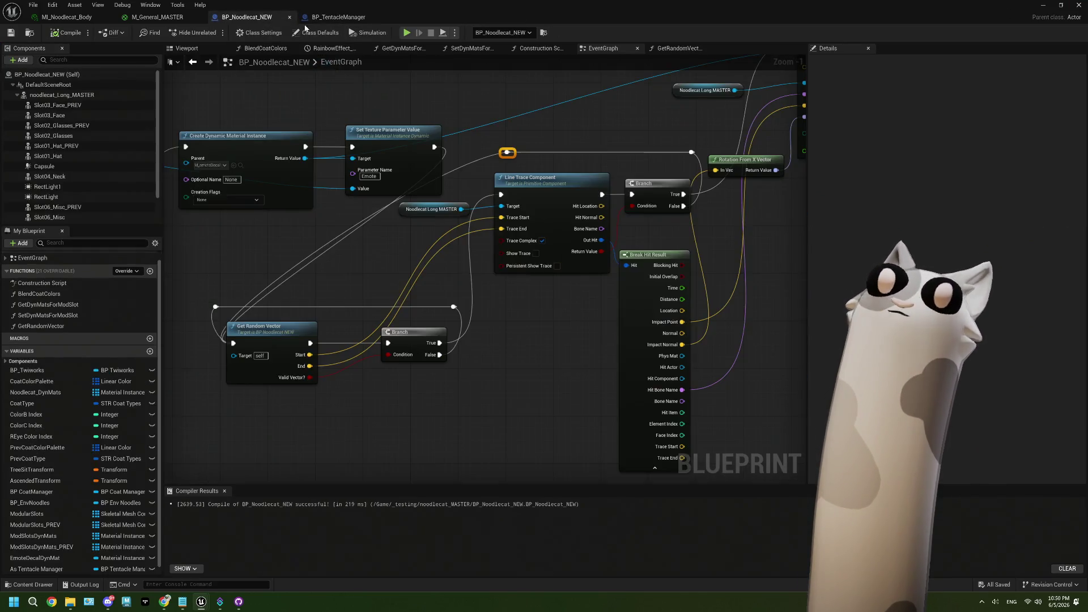
scroll(422, 229, "down", 1)
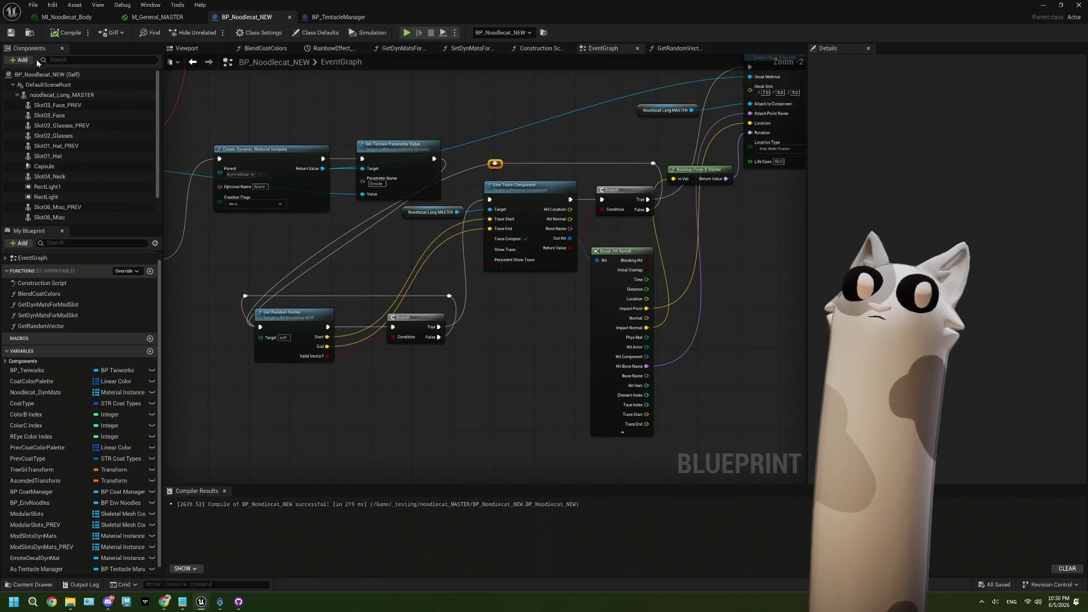
left_click(11, 32)
left_click(1043, 4)
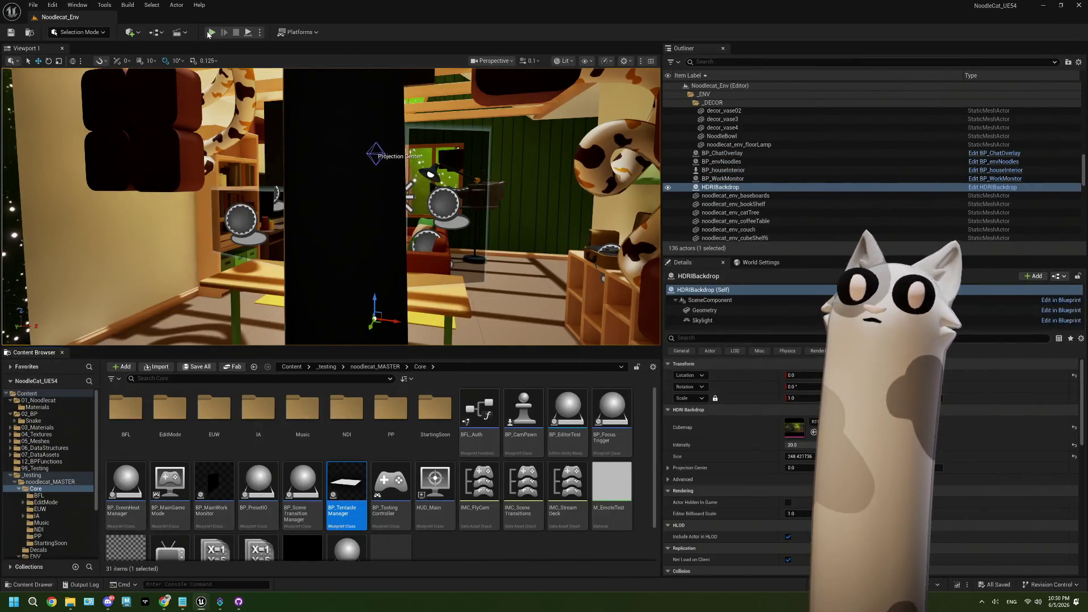
key("alt+p")
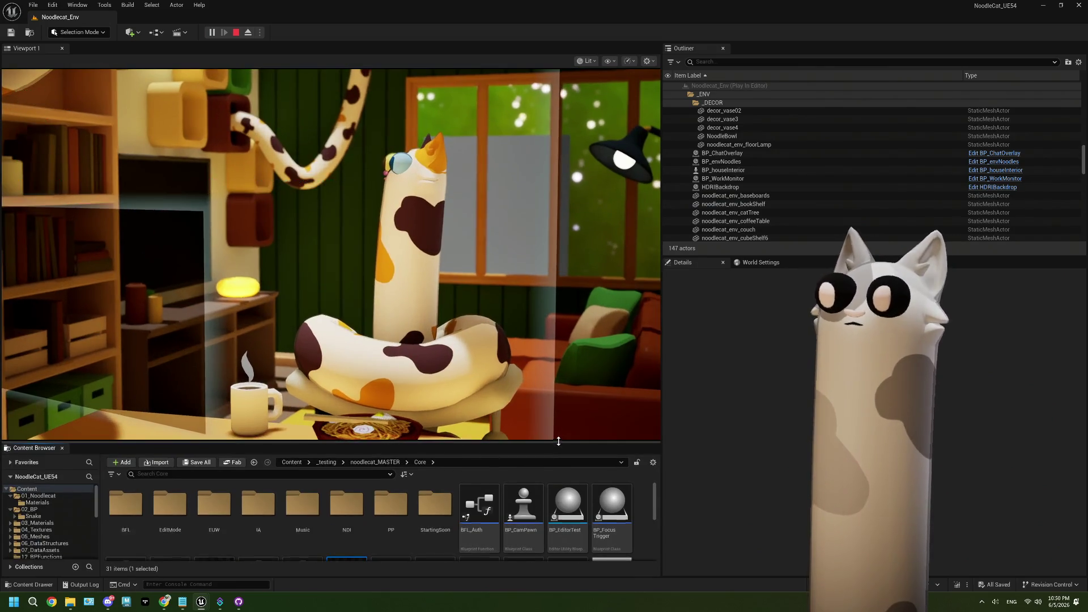
key("alt+Tab")
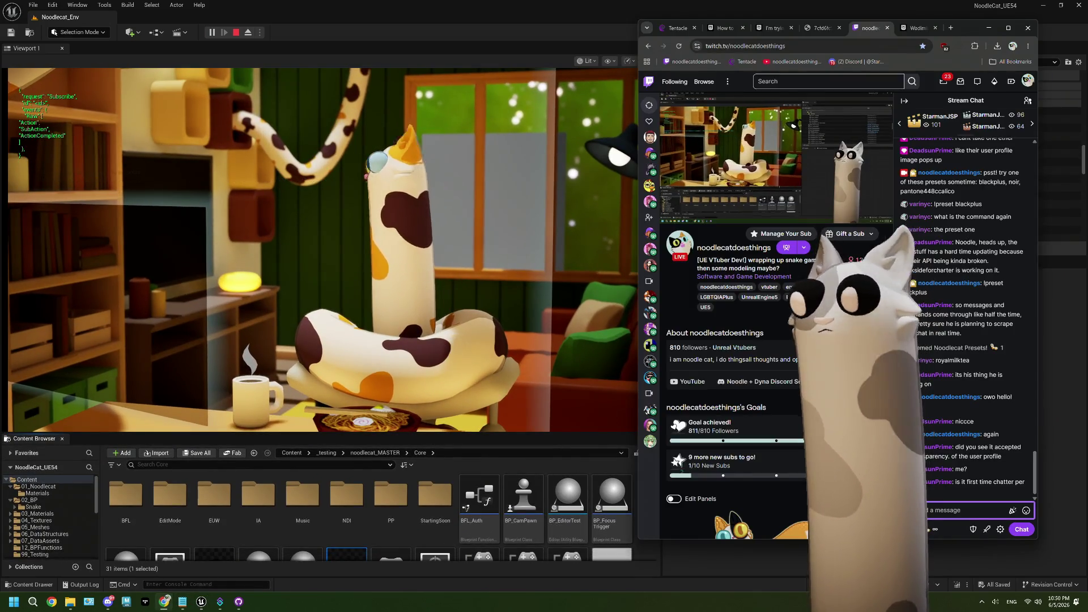
Step: Add emojis to a Twitch chat message through the chat box's Emoji picker
right_click(940, 512)
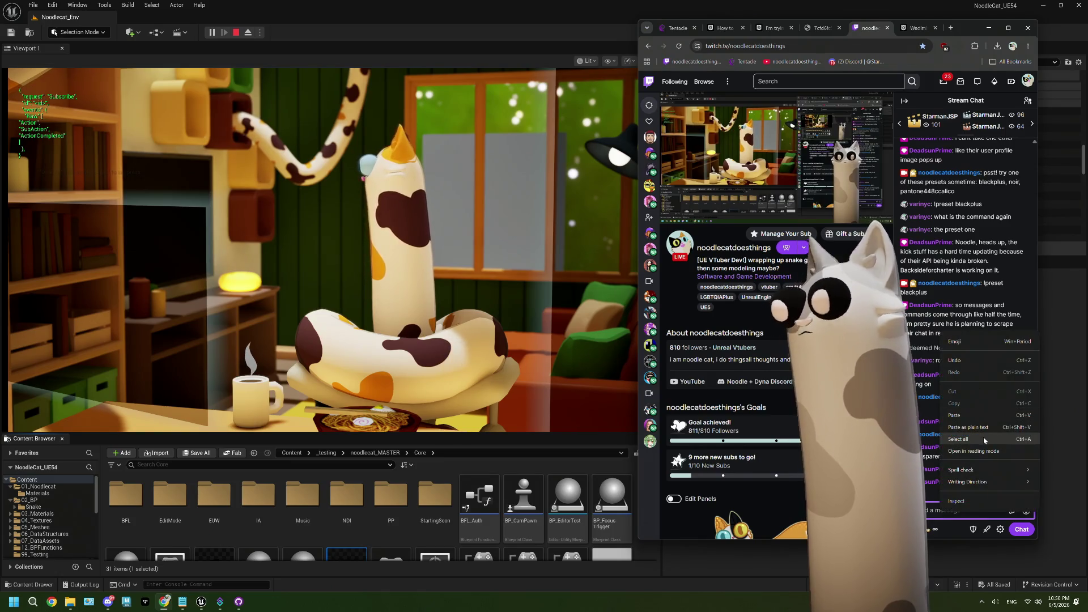
left_click(955, 342)
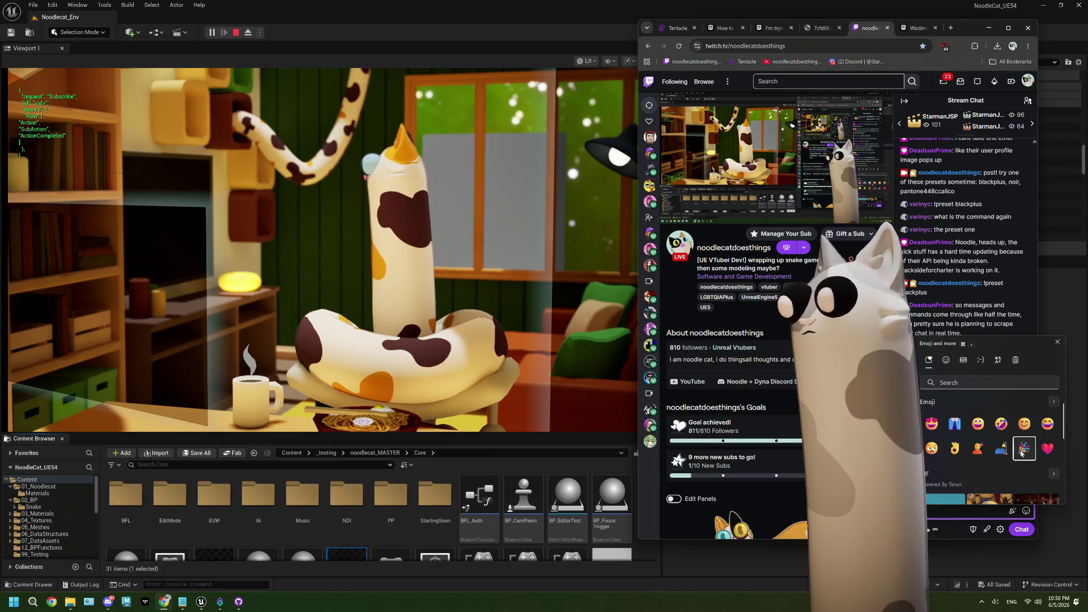
left_click(983, 517)
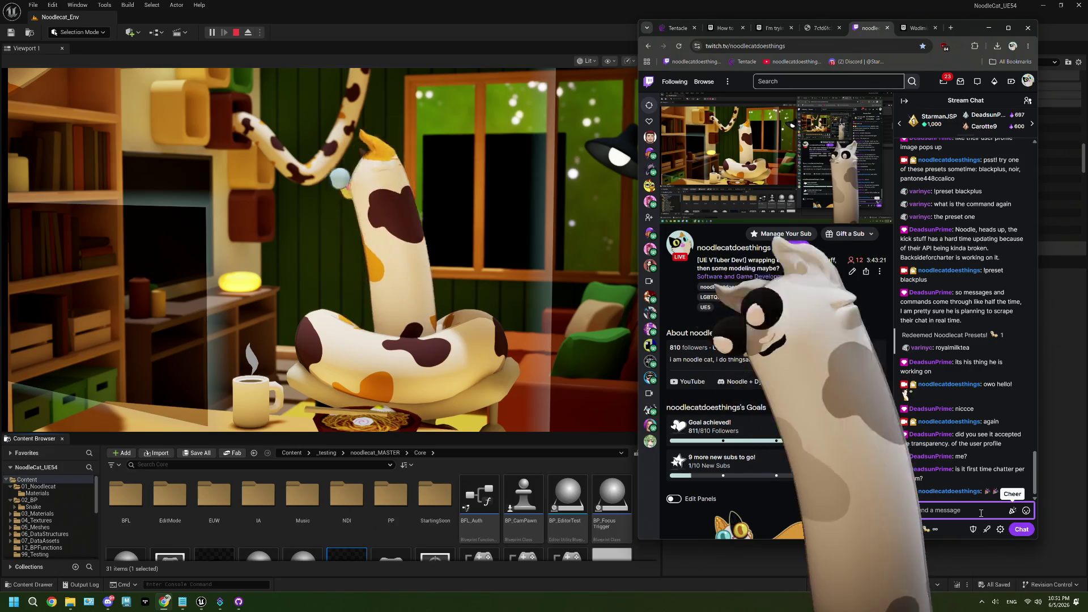
Step: Fill a Twitch chat message with smileys from the Windows emoji panel's Emoji tab and send it
right_click(952, 510)
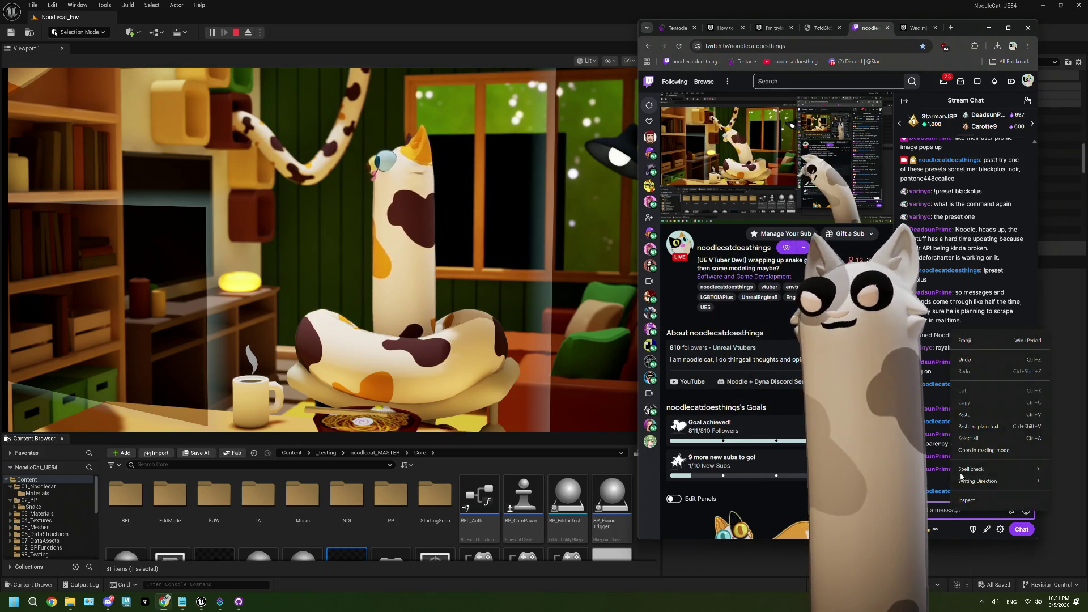
left_click(966, 342)
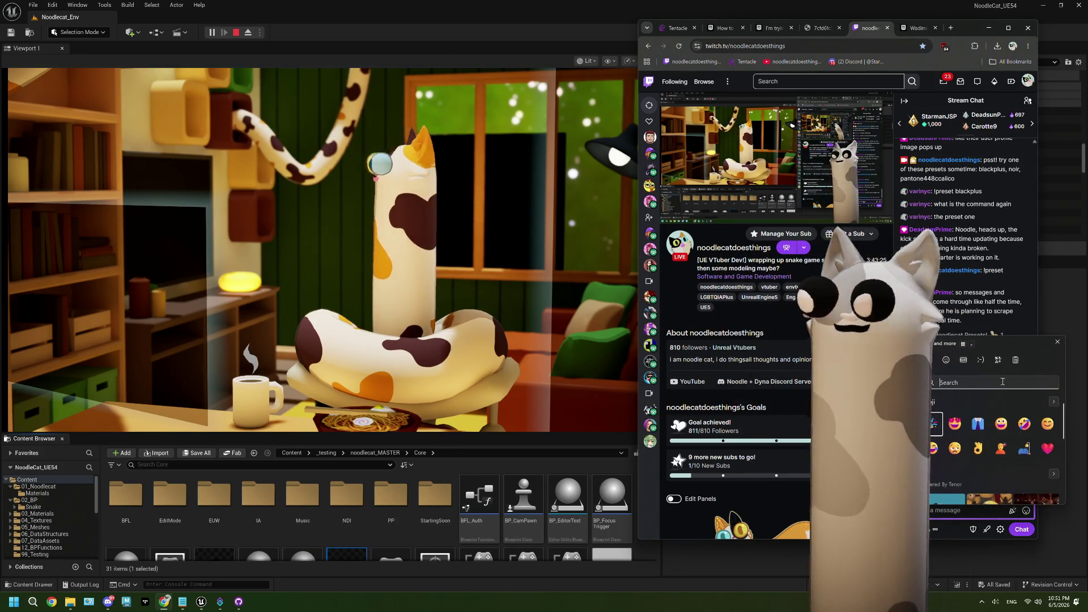
scroll(1032, 442, "down", 1)
scroll(1009, 431, "up", 1)
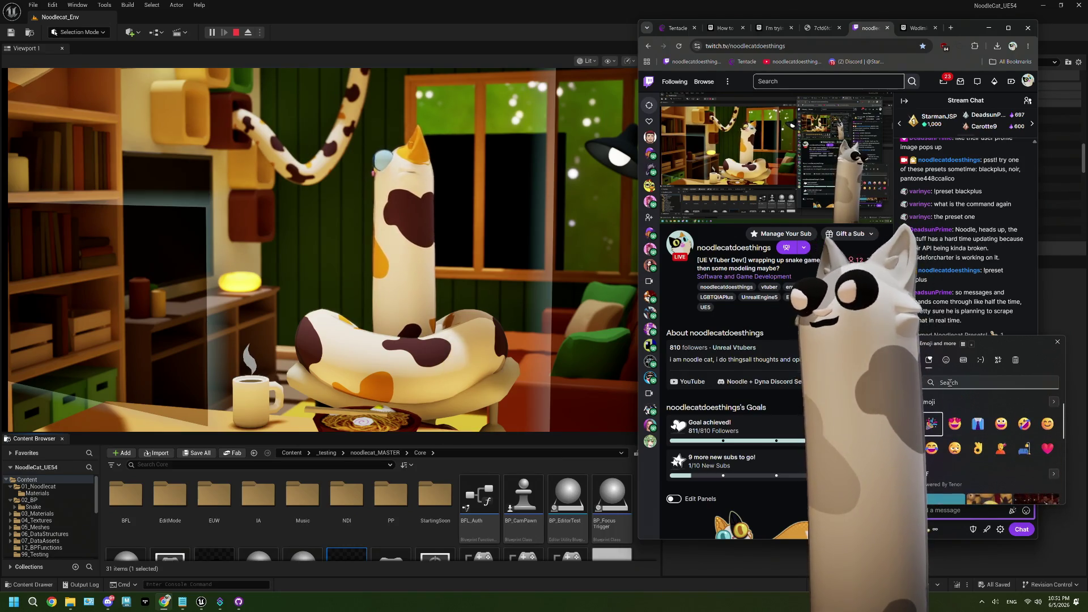
left_click(945, 361)
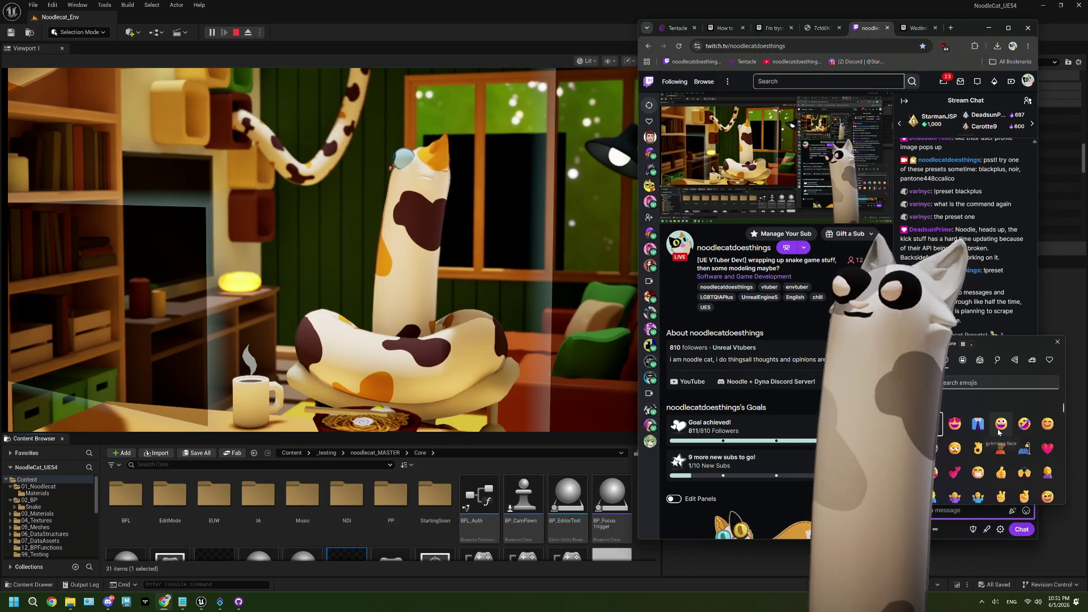
scroll(999, 433, "down", 1)
scroll(999, 433, "down", 1)
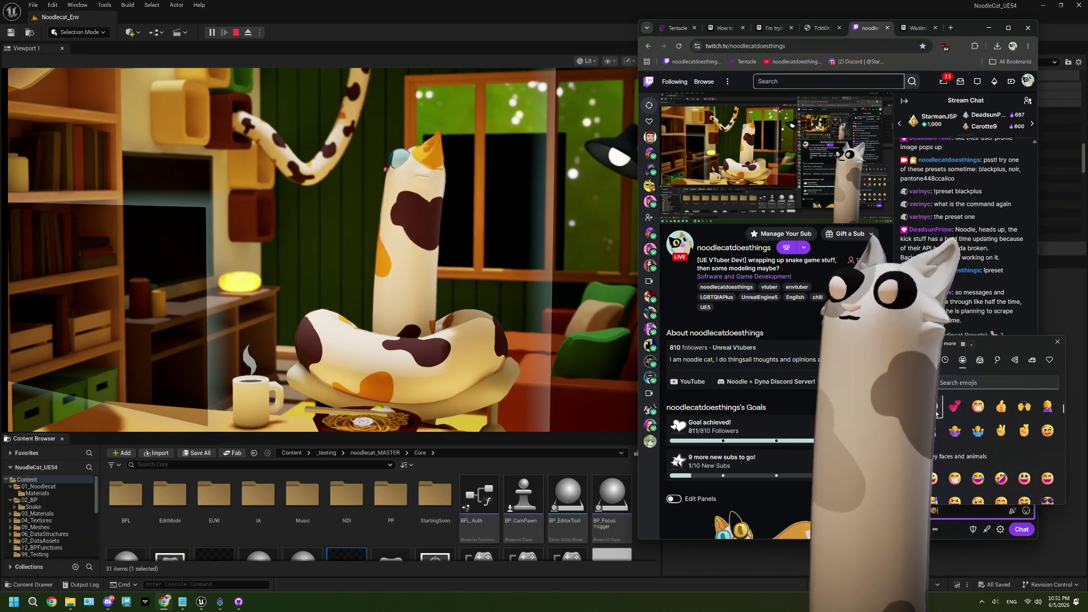
left_click(936, 412)
left_click(936, 412)
key("Return")
left_click(936, 412)
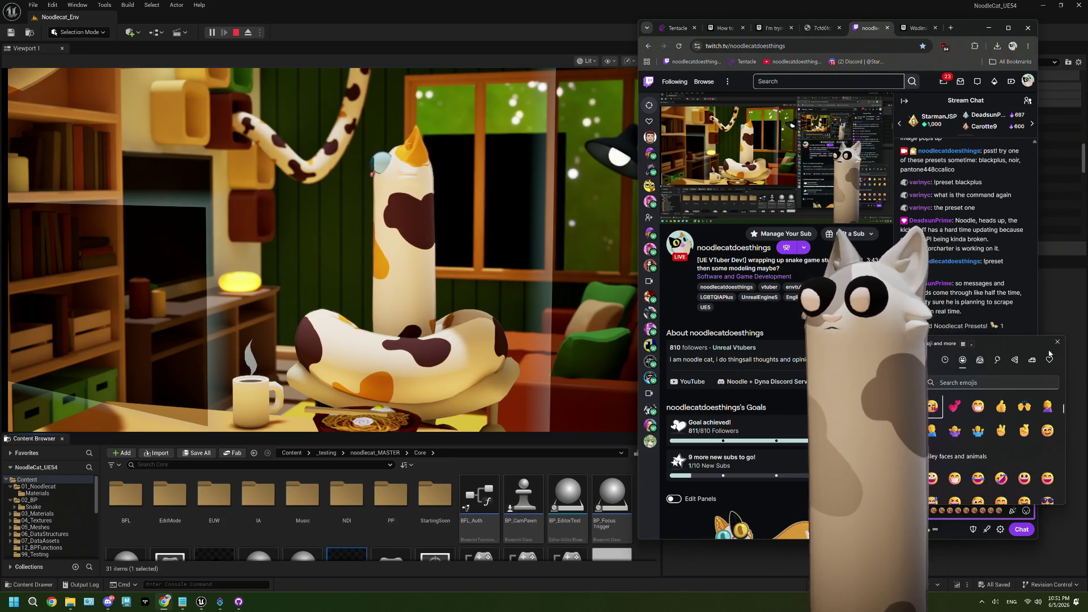
left_click(1058, 342)
left_click(1021, 529)
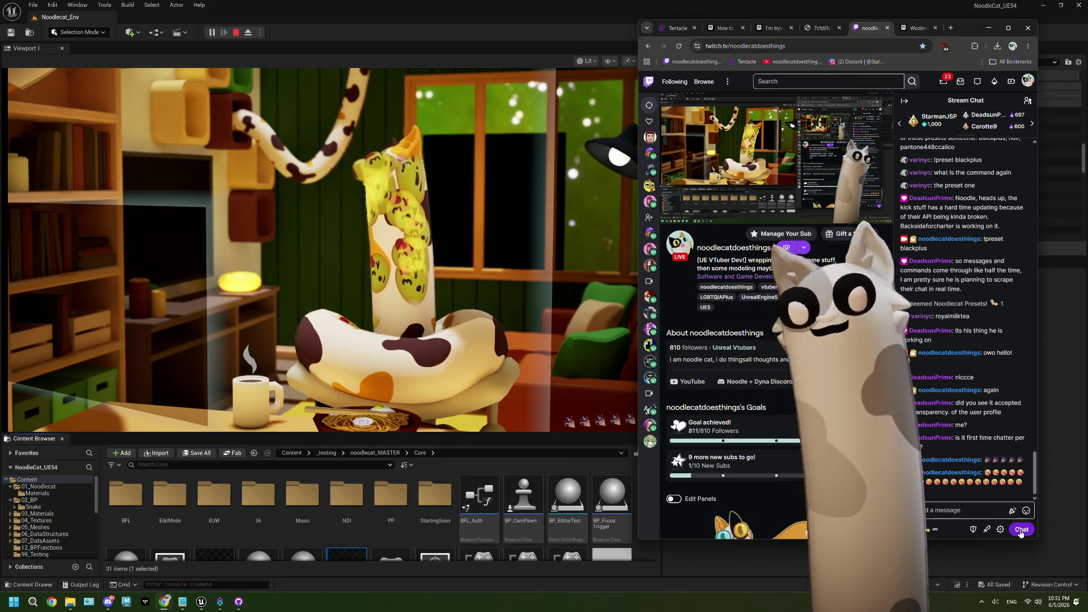
Step: Bring Unreal forward and press Esc to end the play session after viewing the emoji-covered cat
left_click(437, 39)
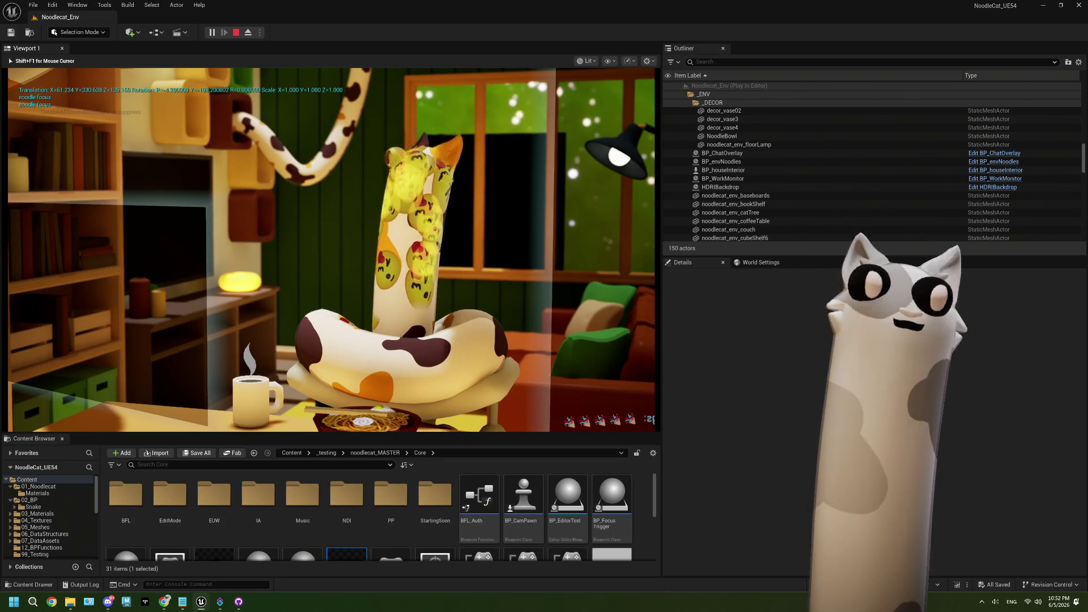
key("Escape")
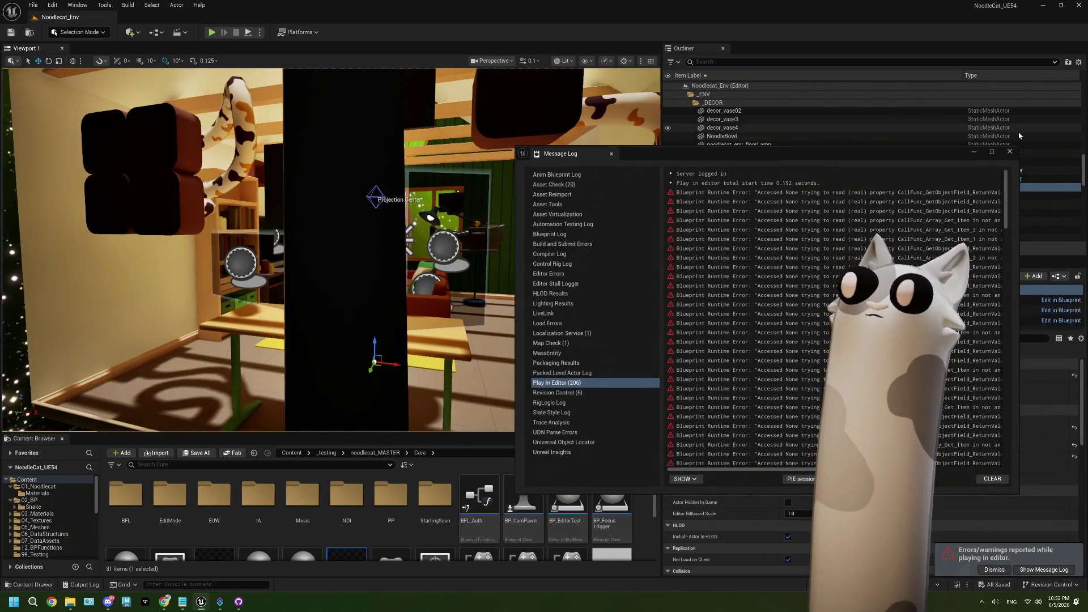
Step: In a new Chrome tab, search 'ue5 dont accept decals on parts of mesh'
left_click(162, 603)
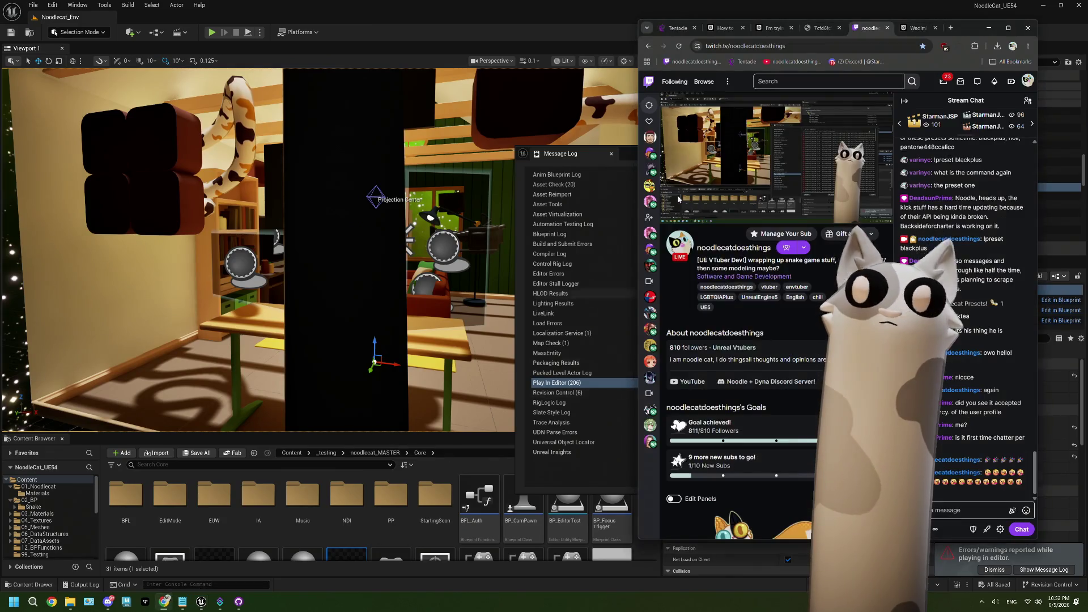
left_click(955, 28)
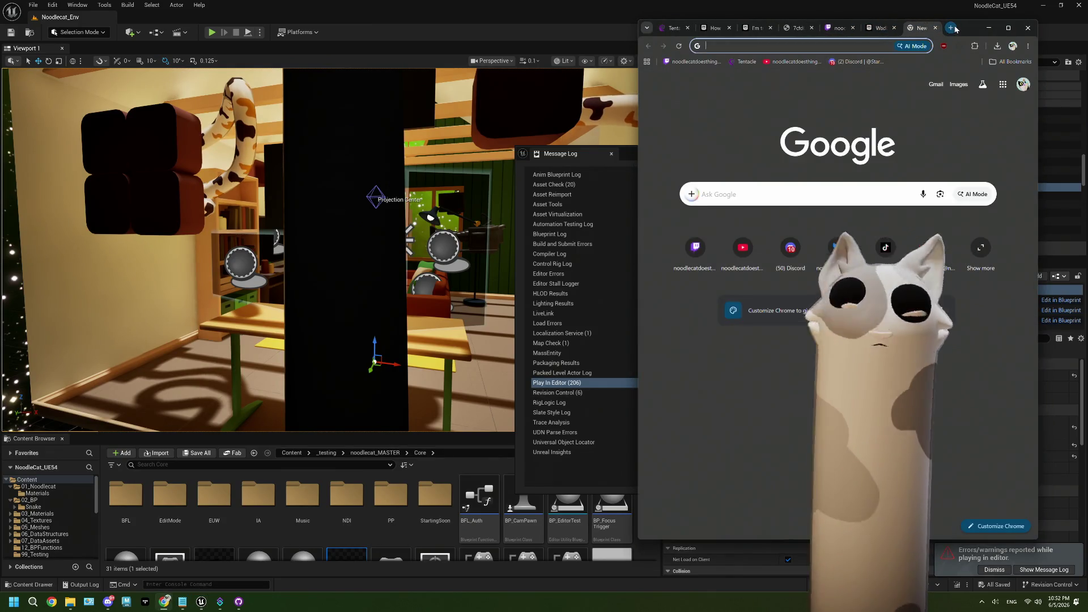
type("ue5 ")
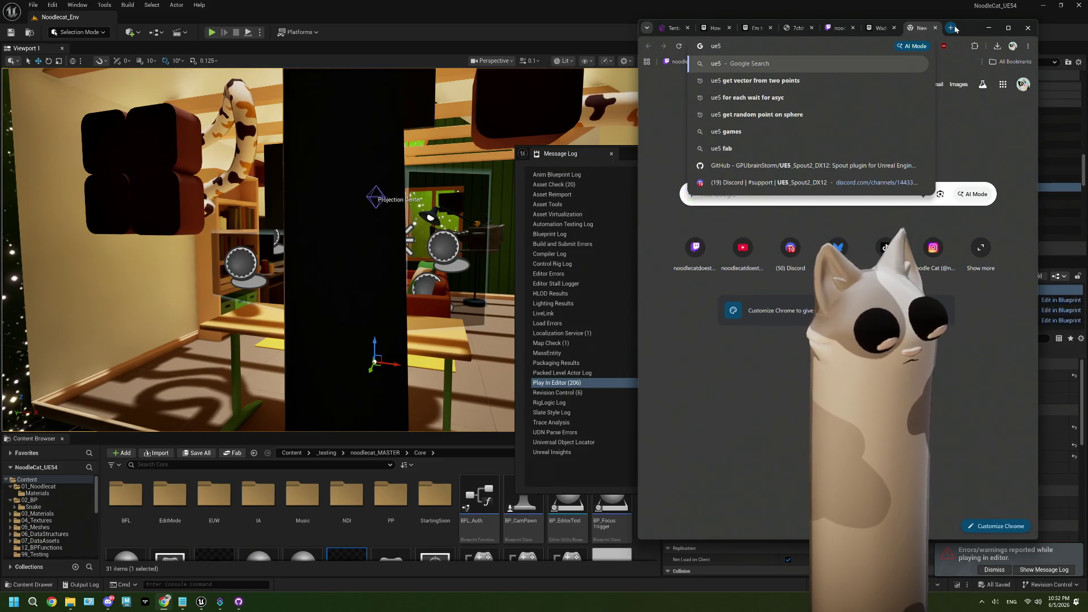
type("par")
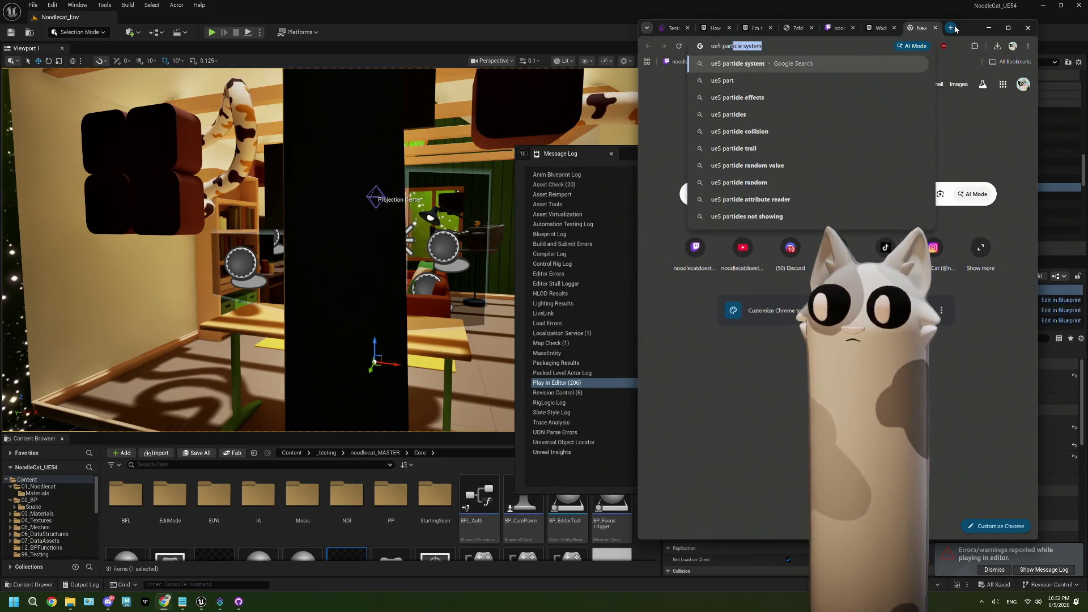
type("ts of mesh")
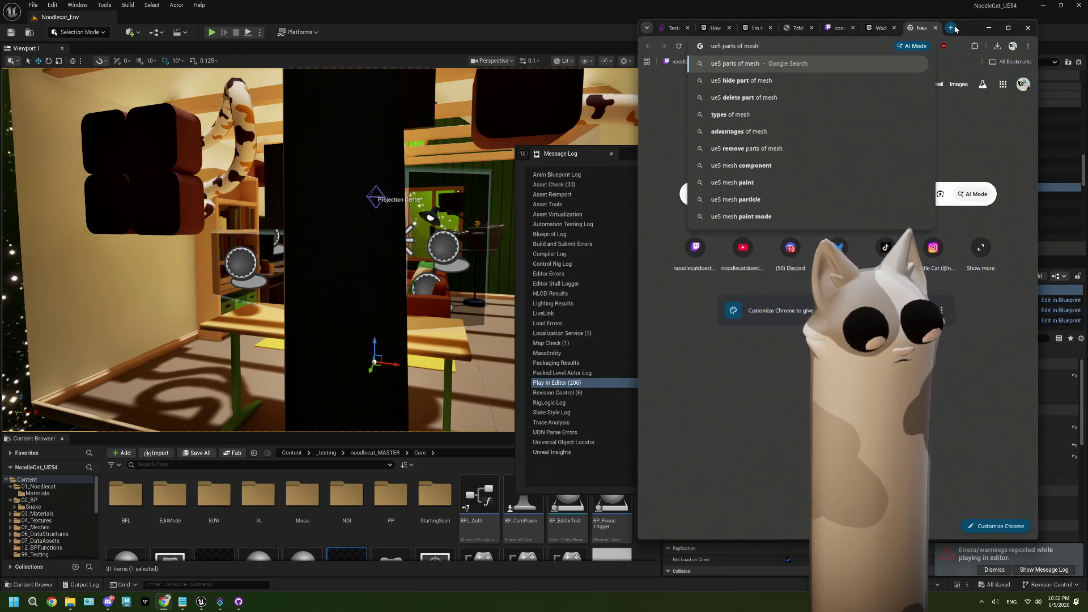
key("BackSpace")
key("BackSpace")
key("BackSpace")
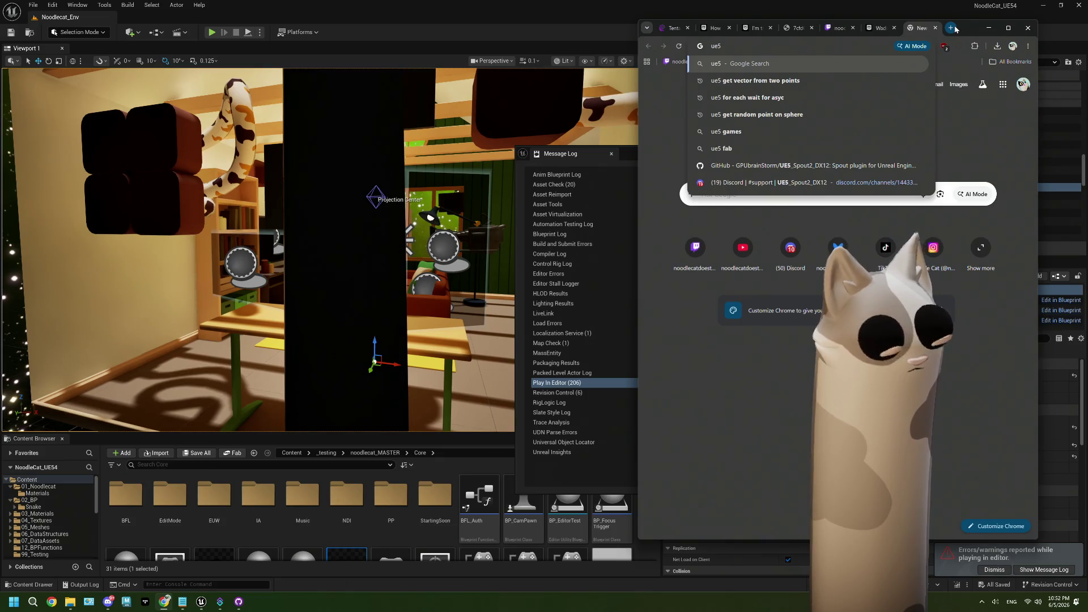
type(" dont acc")
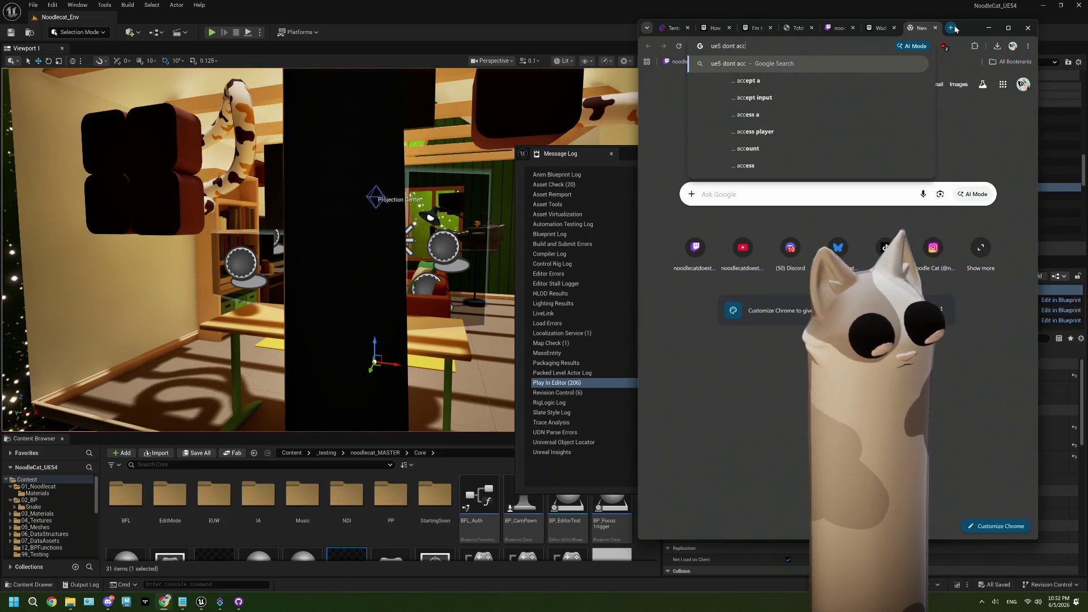
type("ept decals ")
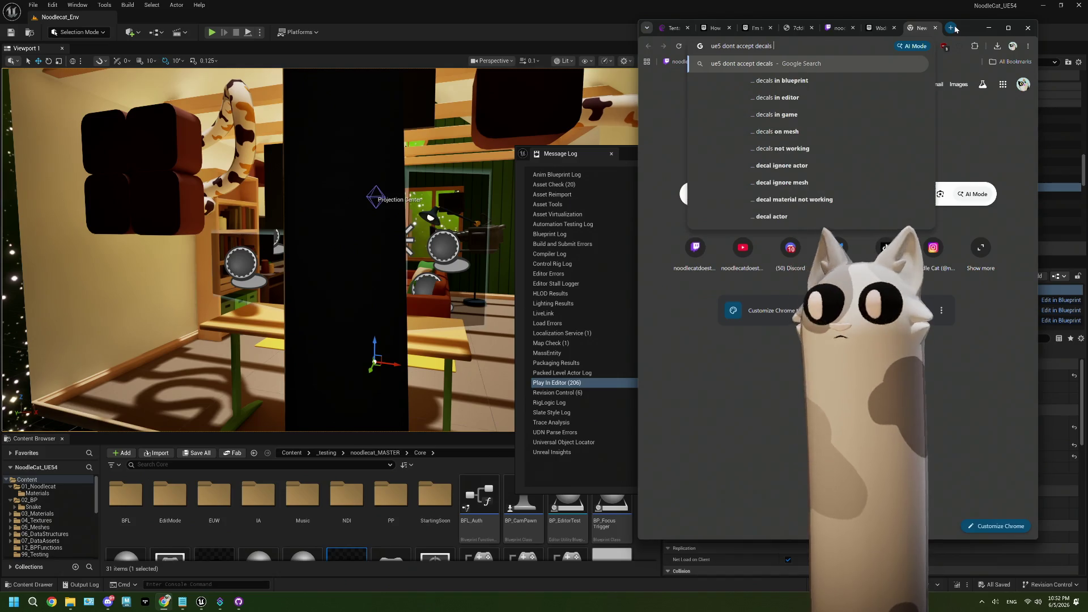
type("on parts o")
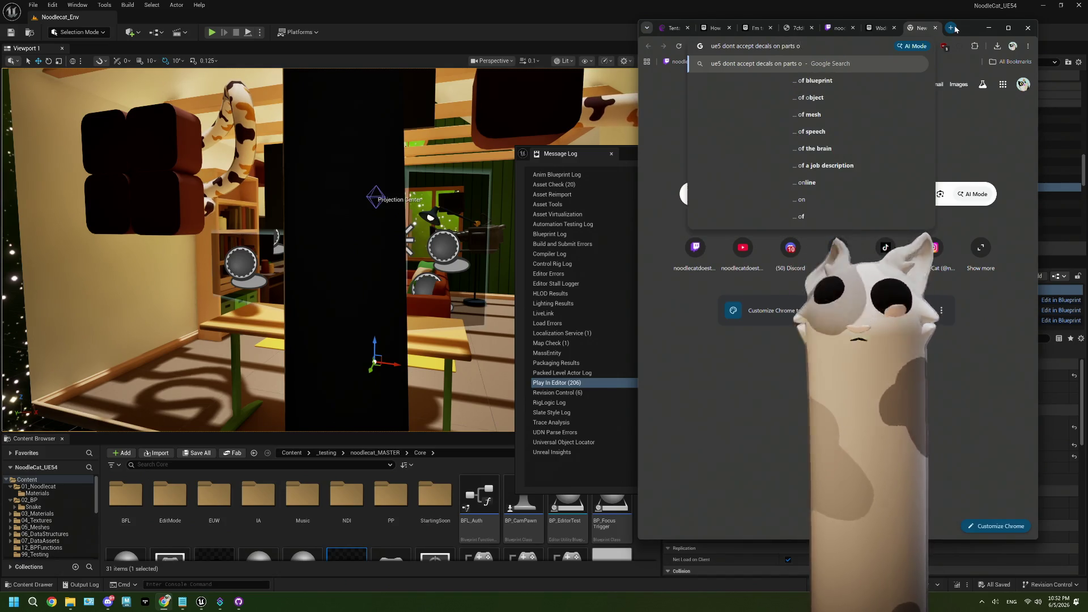
type("f mesh")
key("Return")
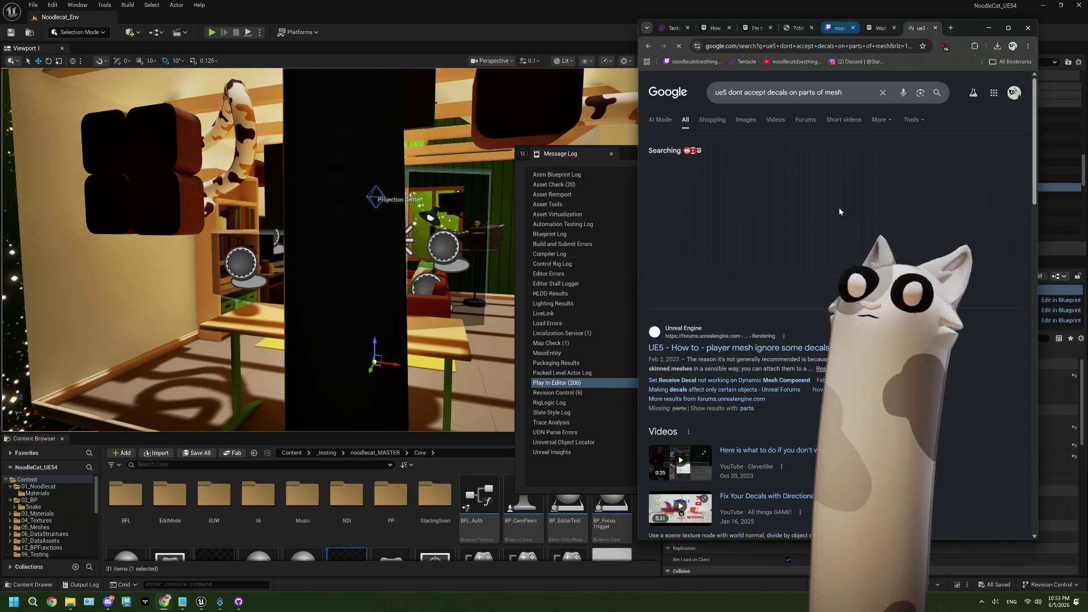
Step: Read the Unreal forum and Reddit threads on decals ignoring surfaces, then minimise Chrome
left_click(808, 348)
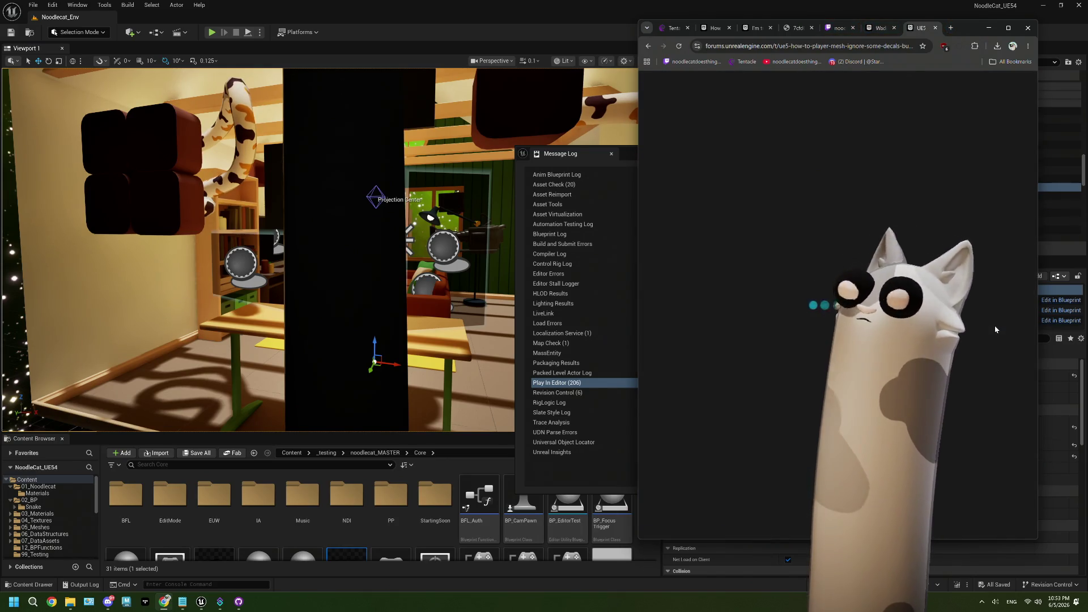
left_click(649, 46)
scroll(843, 321, "down", 7)
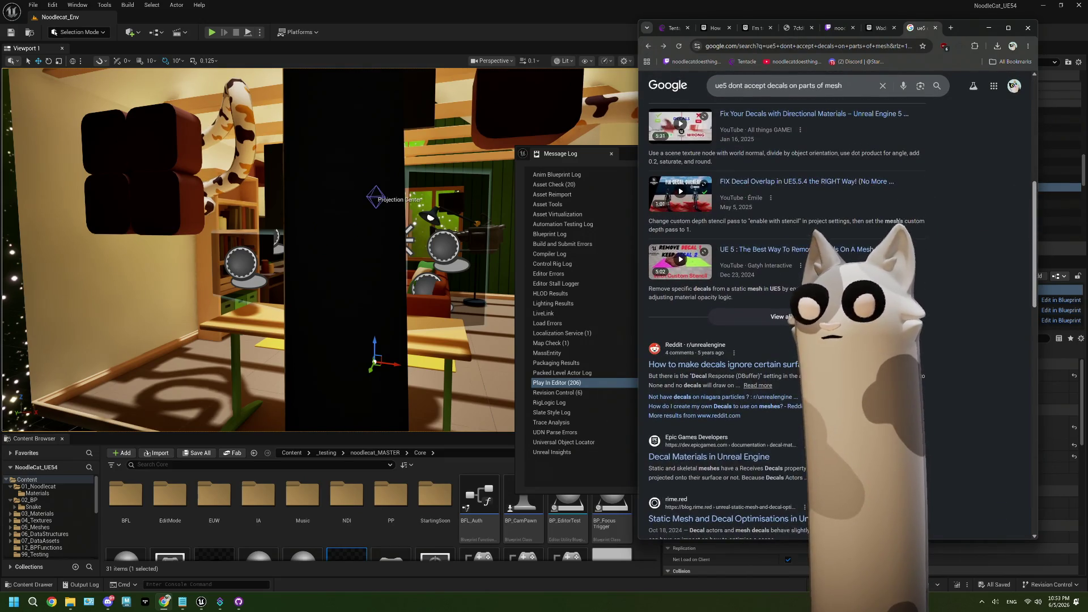
left_click(785, 365)
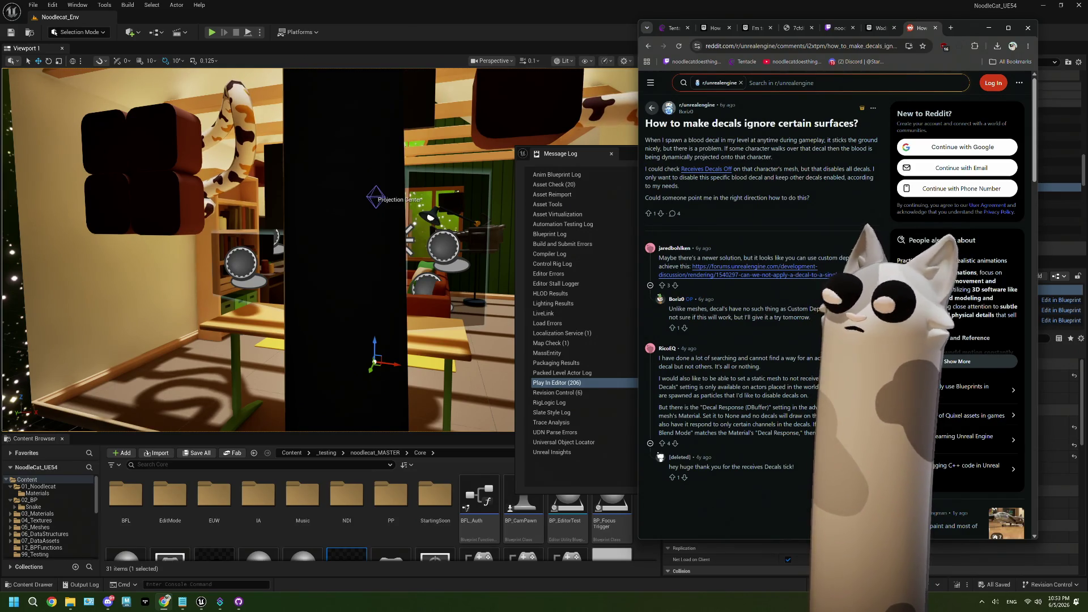
left_click(990, 28)
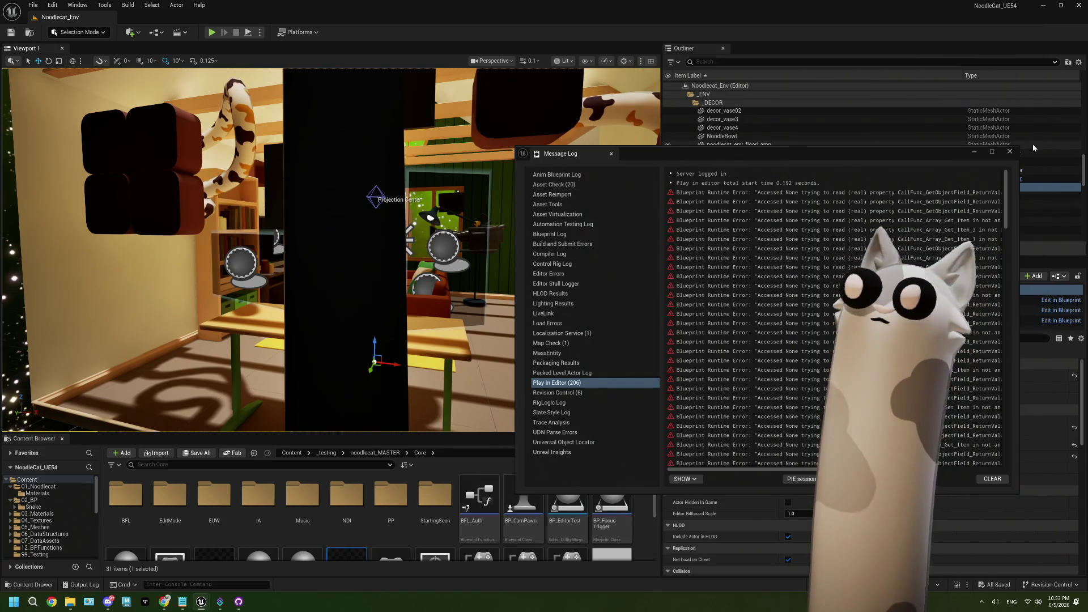
Step: Close the Message Log, check the noodlecat_Long_MASTER component's decal properties, then select BP_houseInterior
left_click(1010, 152)
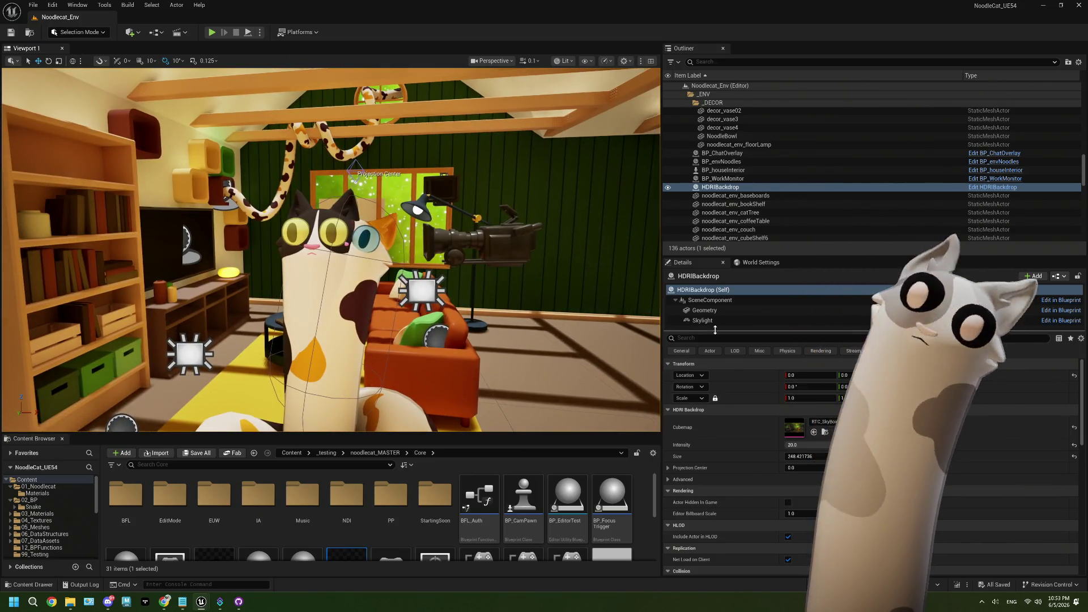
left_click(369, 251)
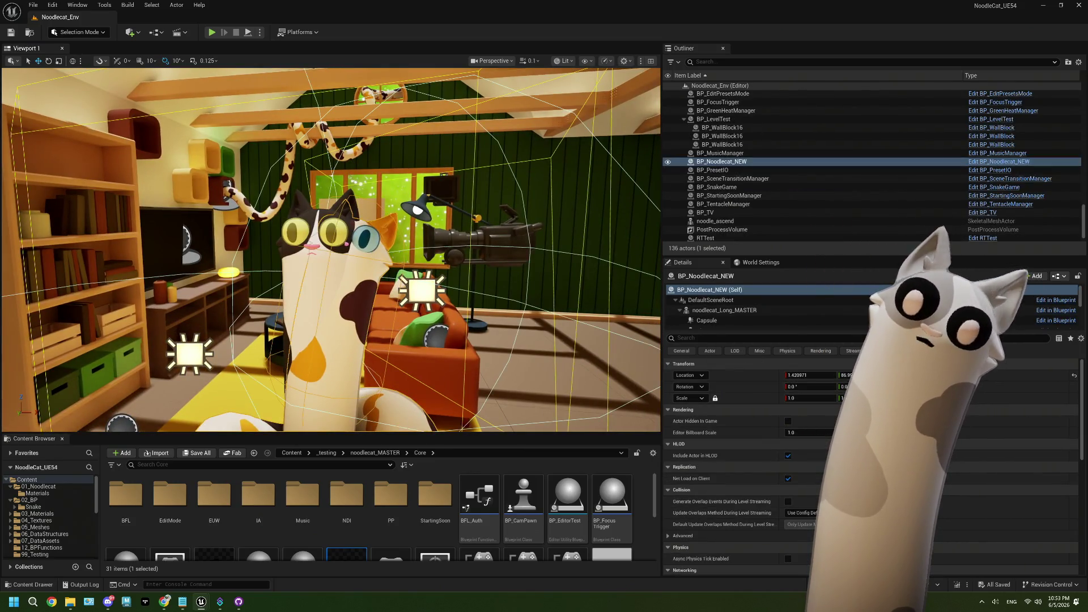
left_click(771, 311)
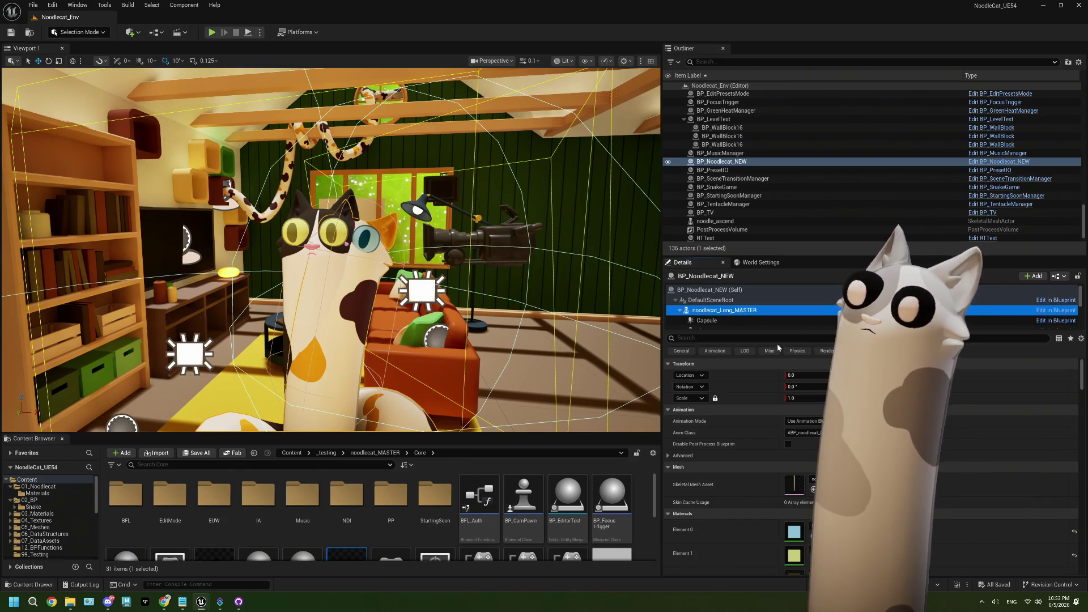
left_click(778, 340)
type("deca")
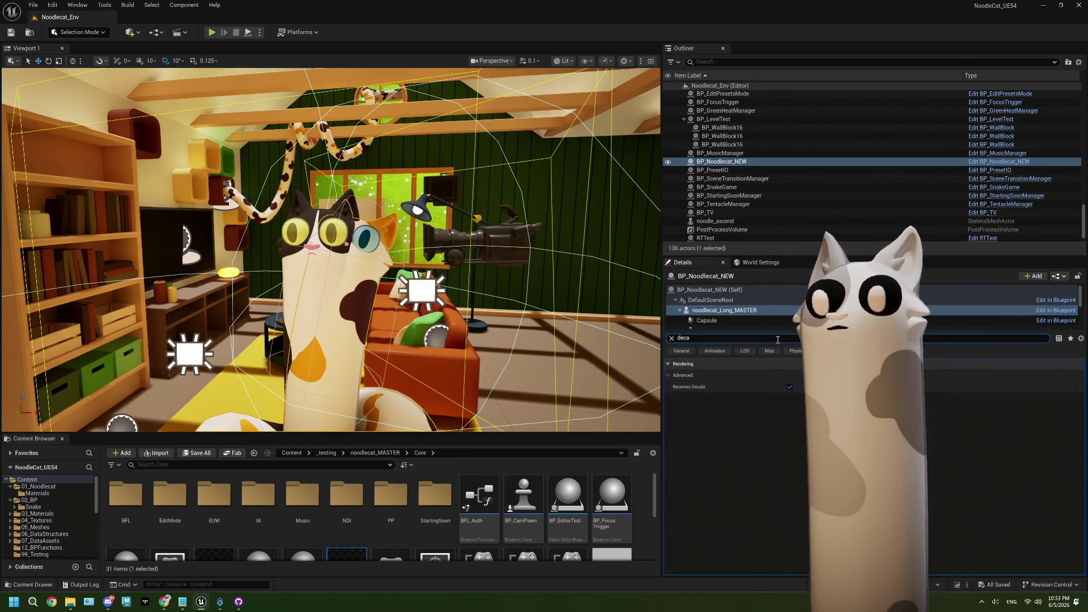
key("BackSpace")
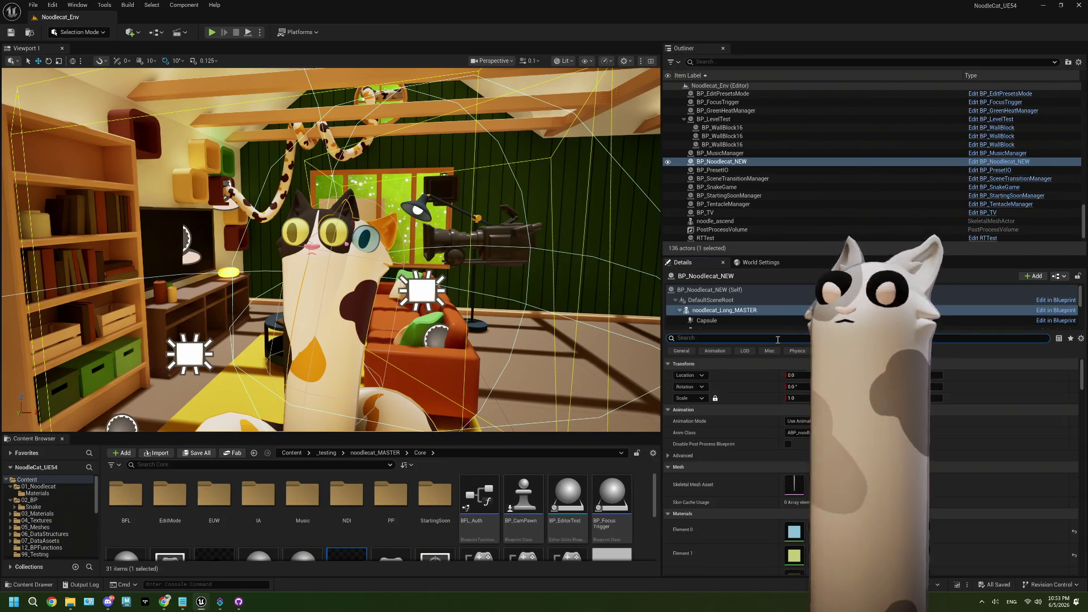
scroll(739, 457, "down", 3)
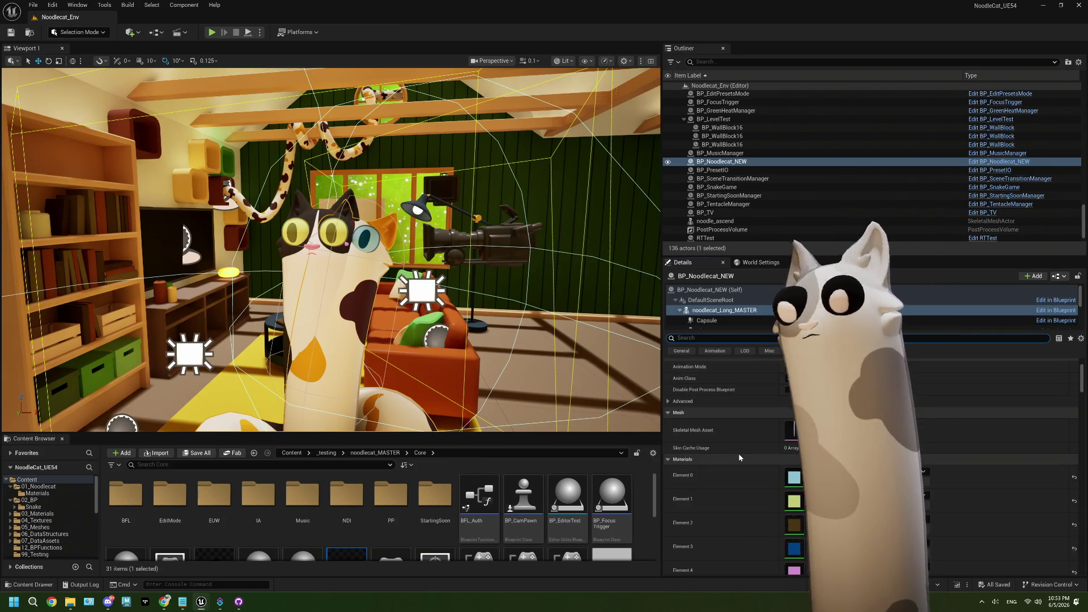
scroll(740, 457, "up", 3)
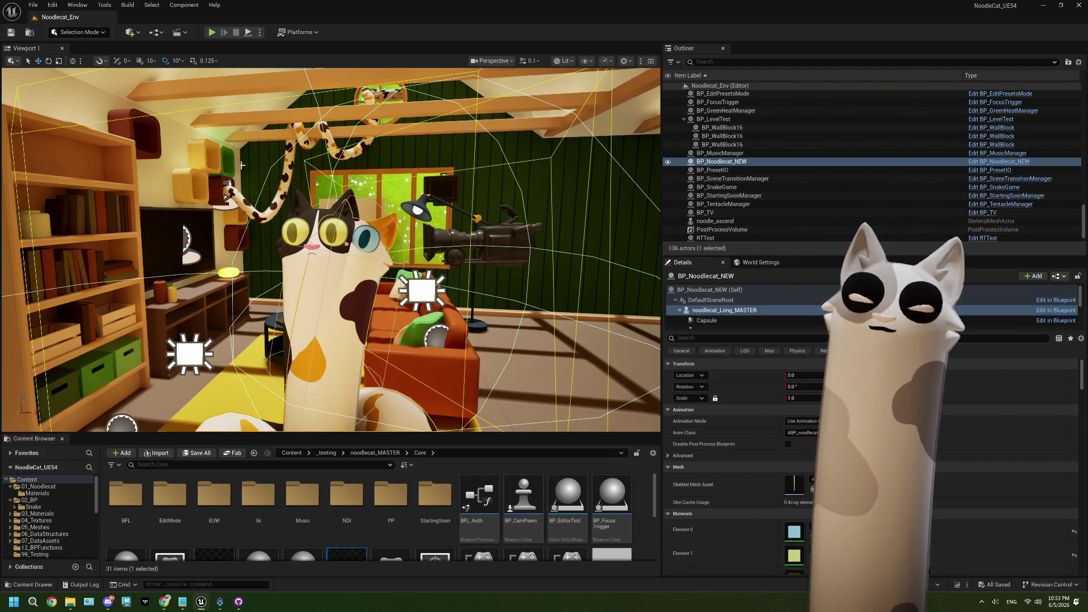
left_click(518, 196)
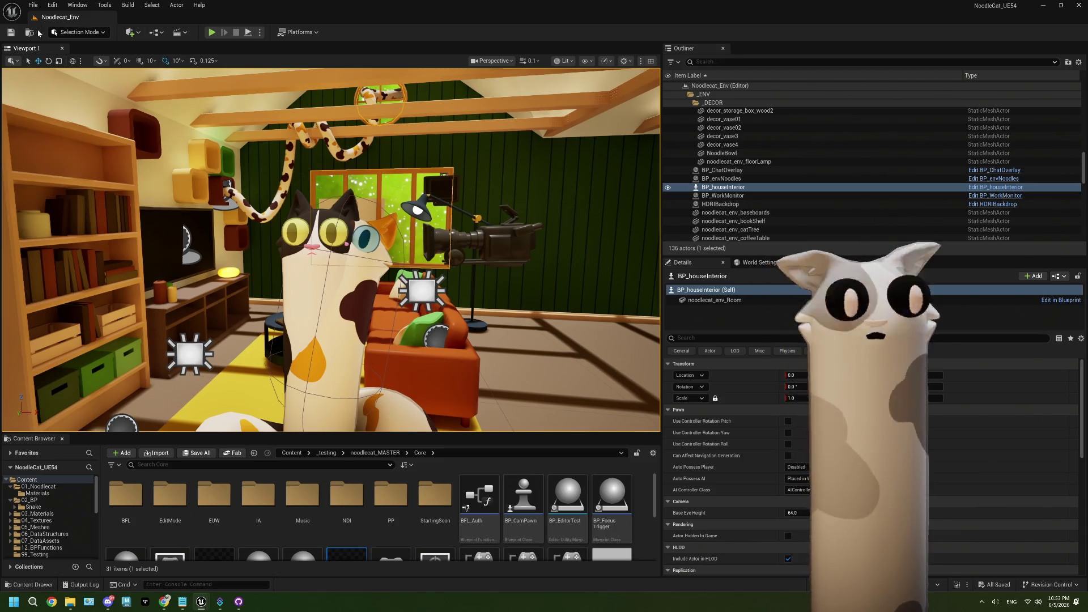
Step: Delete the 'set up for twitch' and 'set up On First Chat events' lines from ThePlan.txt
left_click(183, 602)
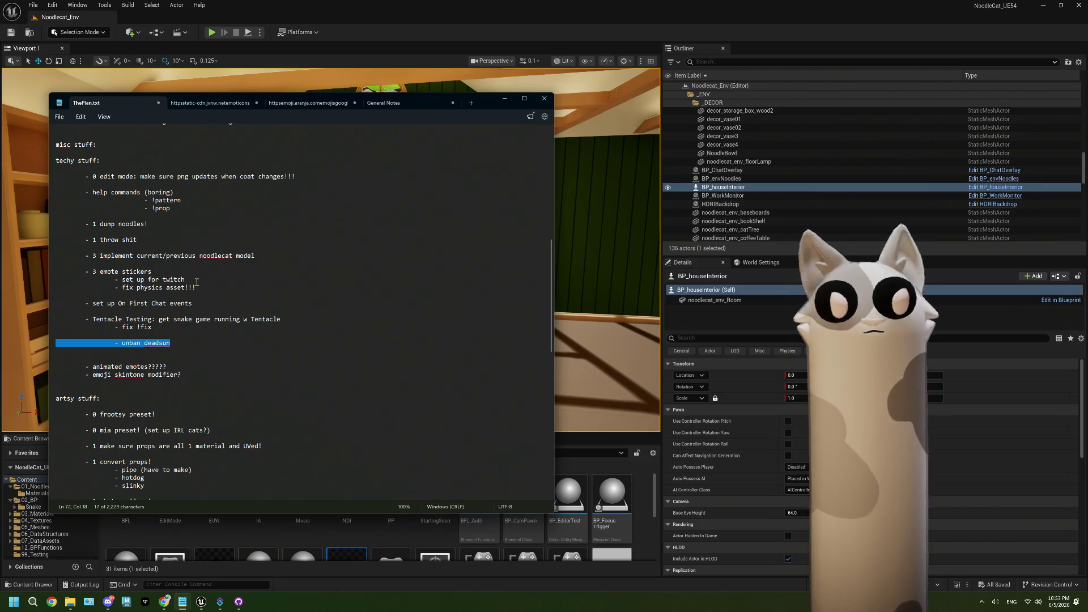
left_click(203, 287)
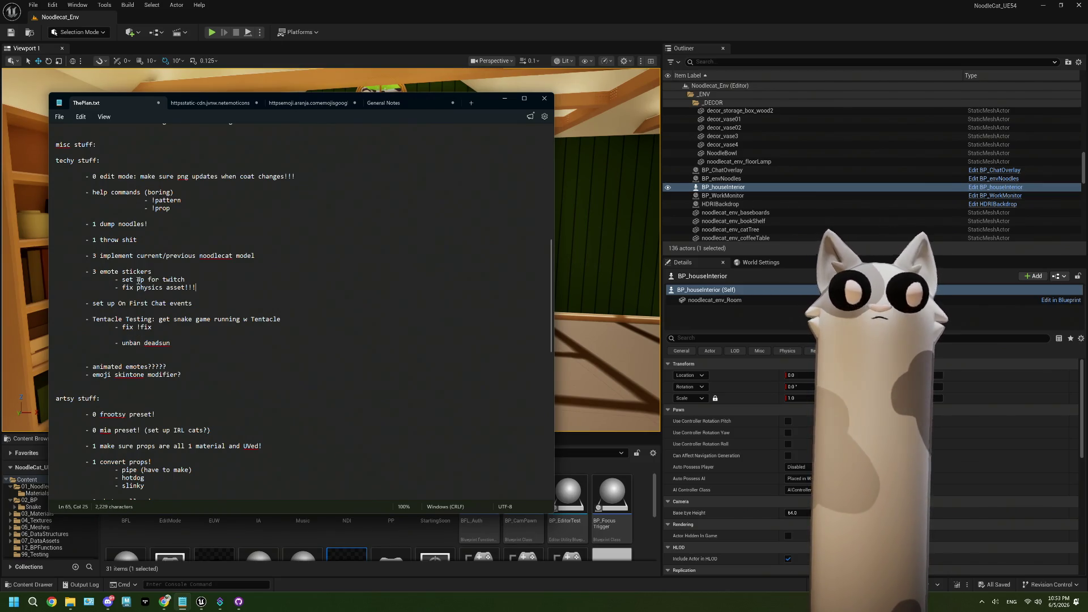
left_click_drag(195, 280, 17, 282)
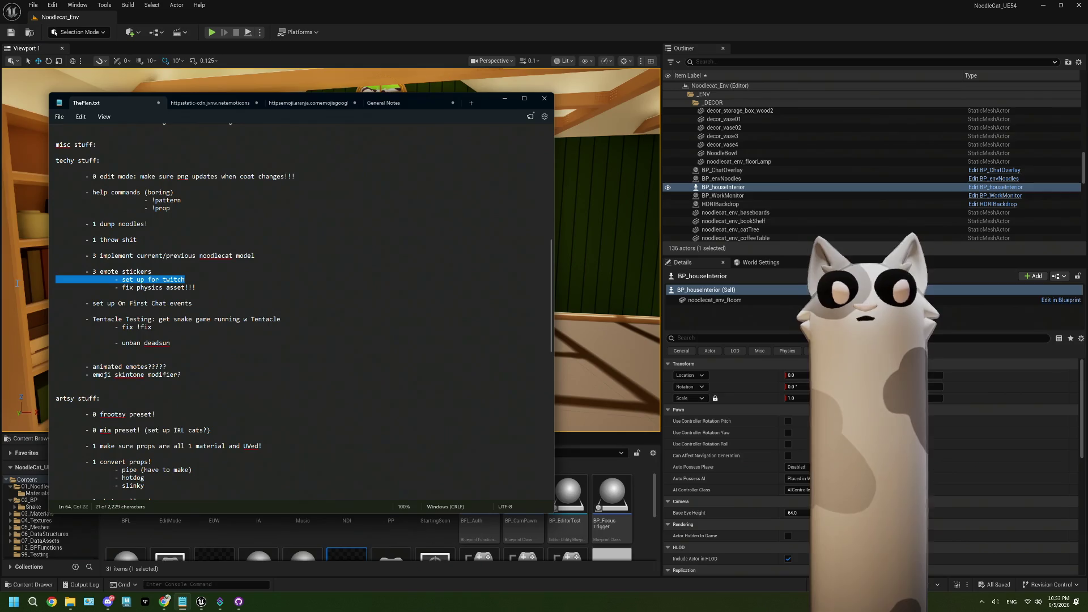
key("BackSpace")
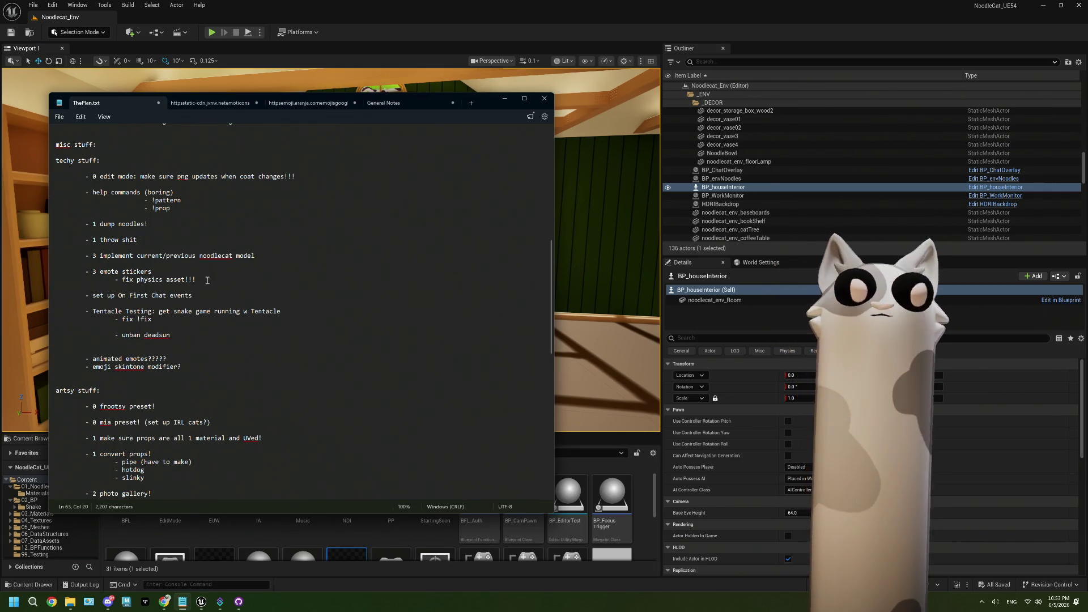
left_click_drag(196, 280, 125, 281)
left_click(182, 279)
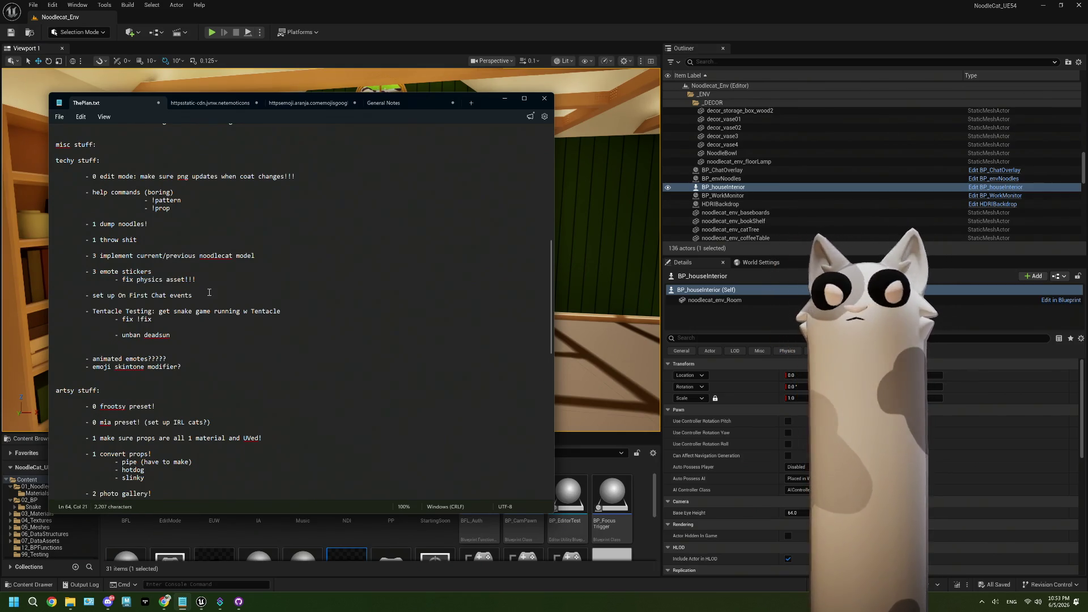
left_click_drag(201, 280, 114, 282)
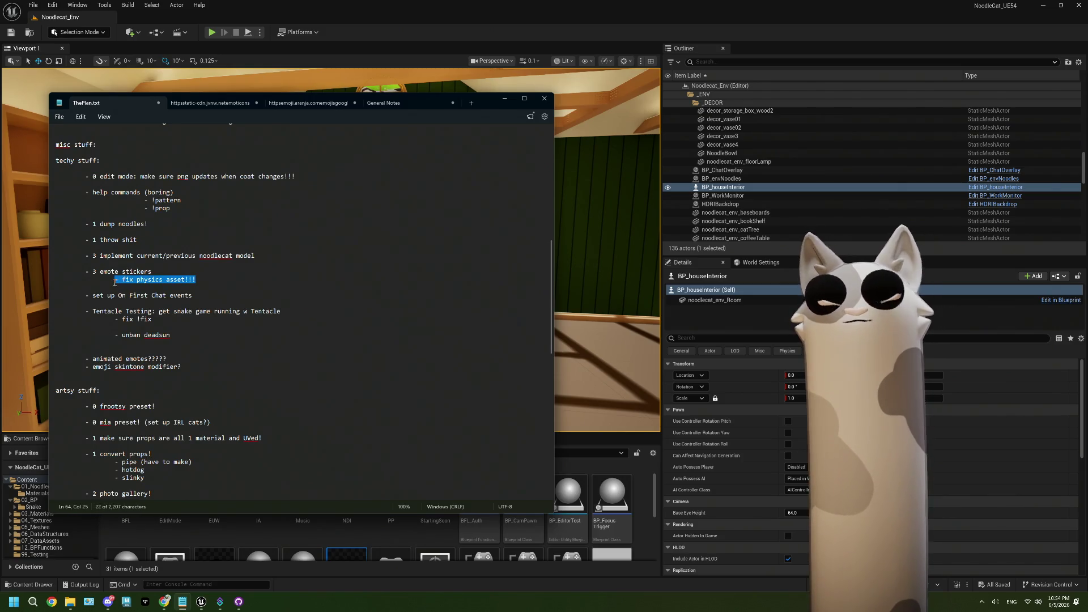
left_click_drag(193, 296, 36, 296)
key("BackSpace")
key("BackSpace")
key("BackSpace")
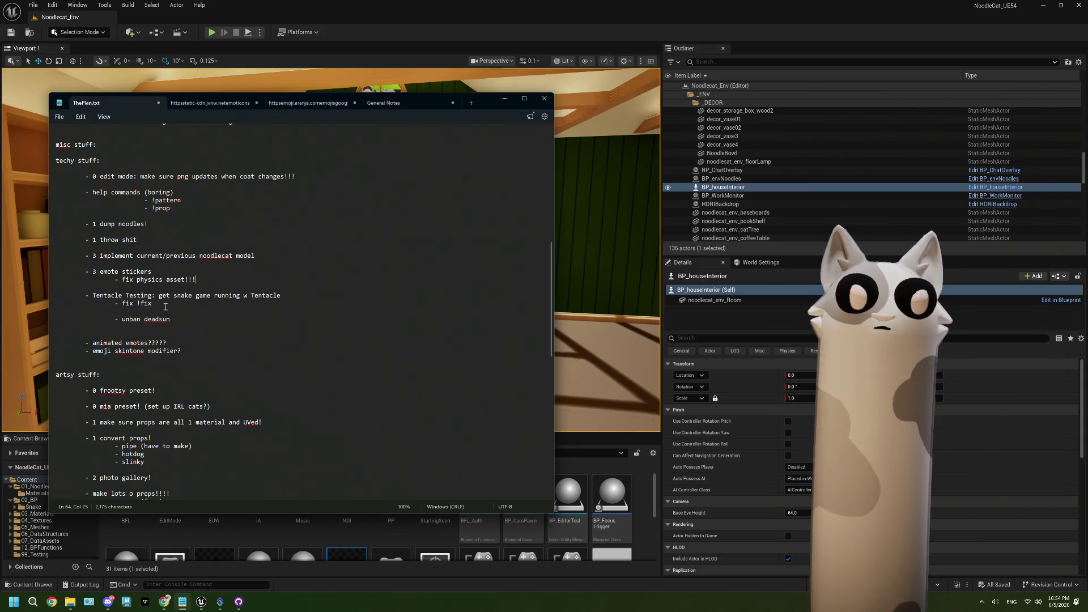
left_click_drag(190, 321, 55, 320)
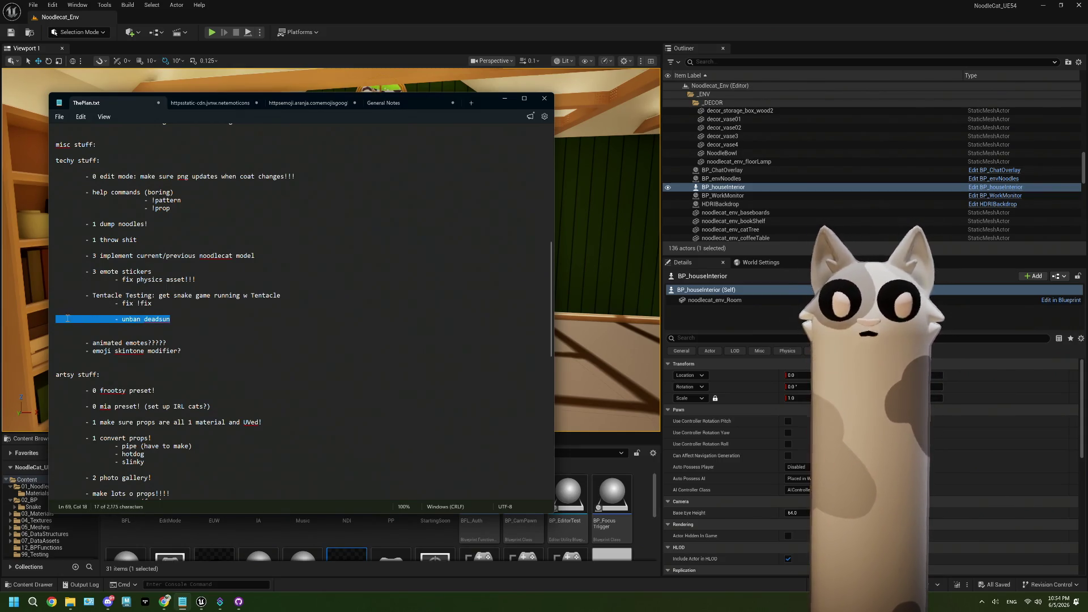
key("BackSpace")
key("BackSpace")
key("BackSpace")
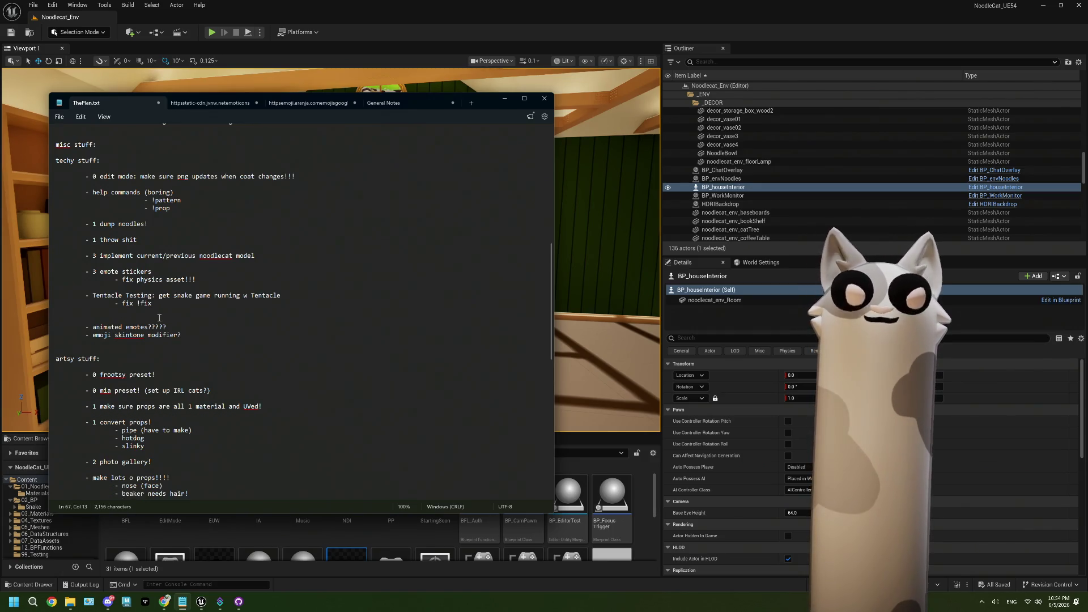
left_click_drag(168, 327, 1, 334)
left_click_drag(184, 334, 8, 337)
left_click(180, 330)
left_click_drag(182, 335, 73, 335)
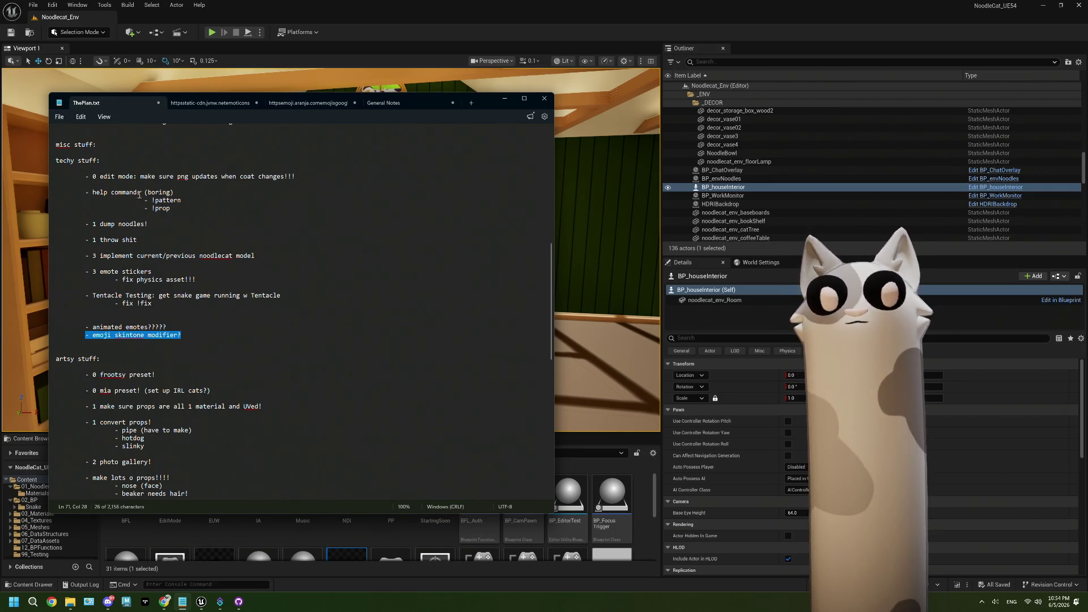
scroll(195, 316, "down", 4)
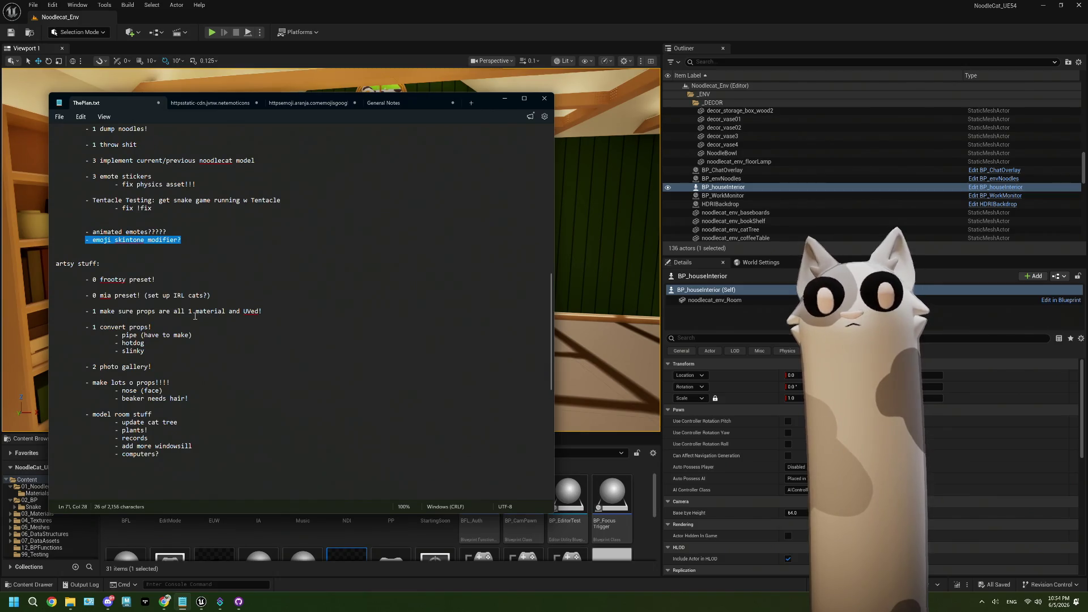
scroll(195, 316, "up", 4)
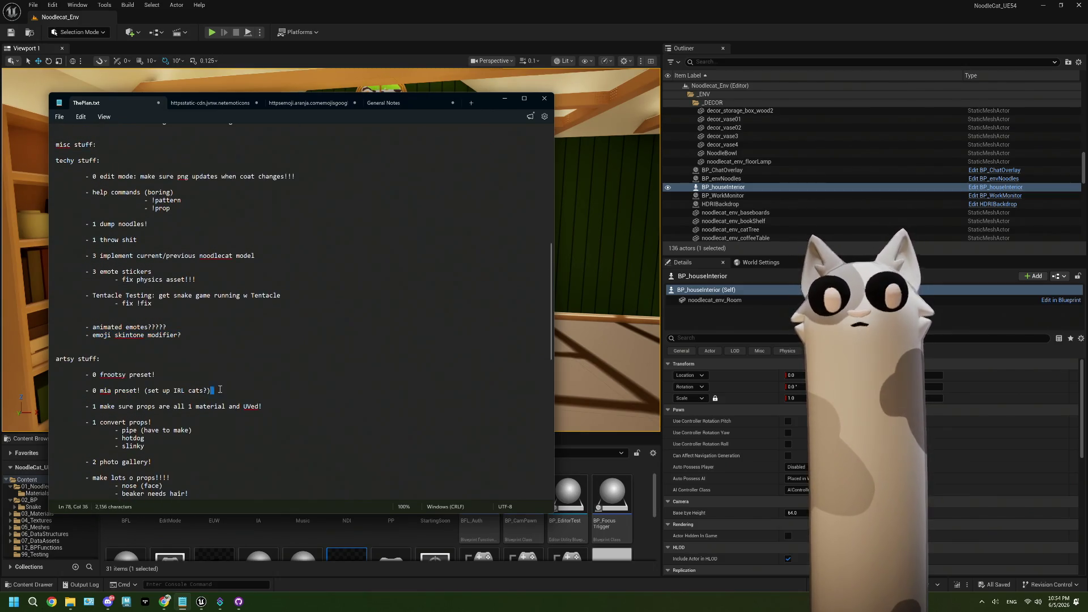
left_click_drag(210, 390, 96, 394)
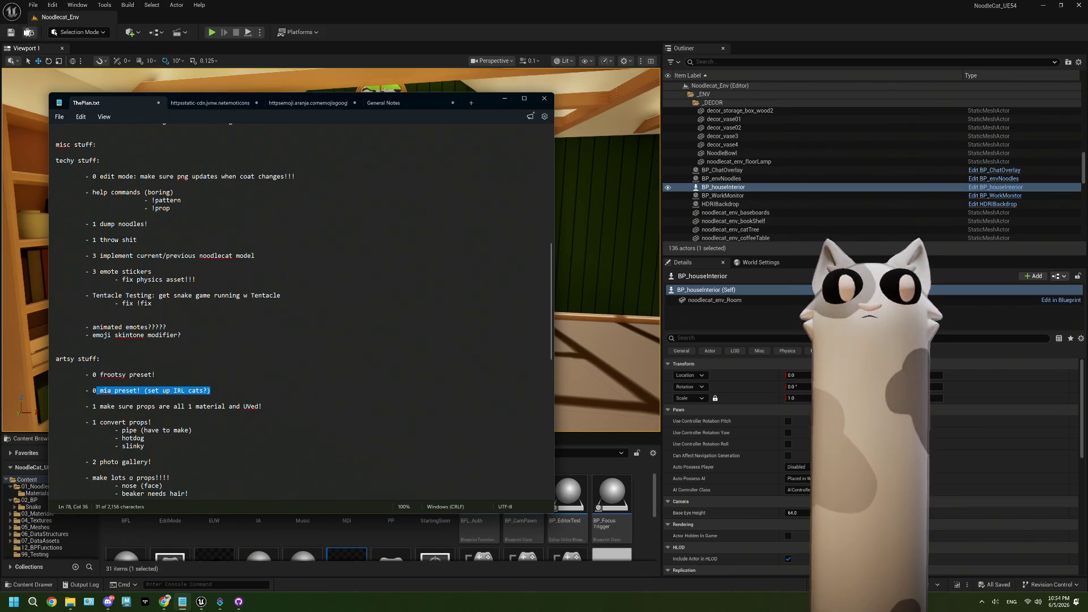
left_click(278, 10)
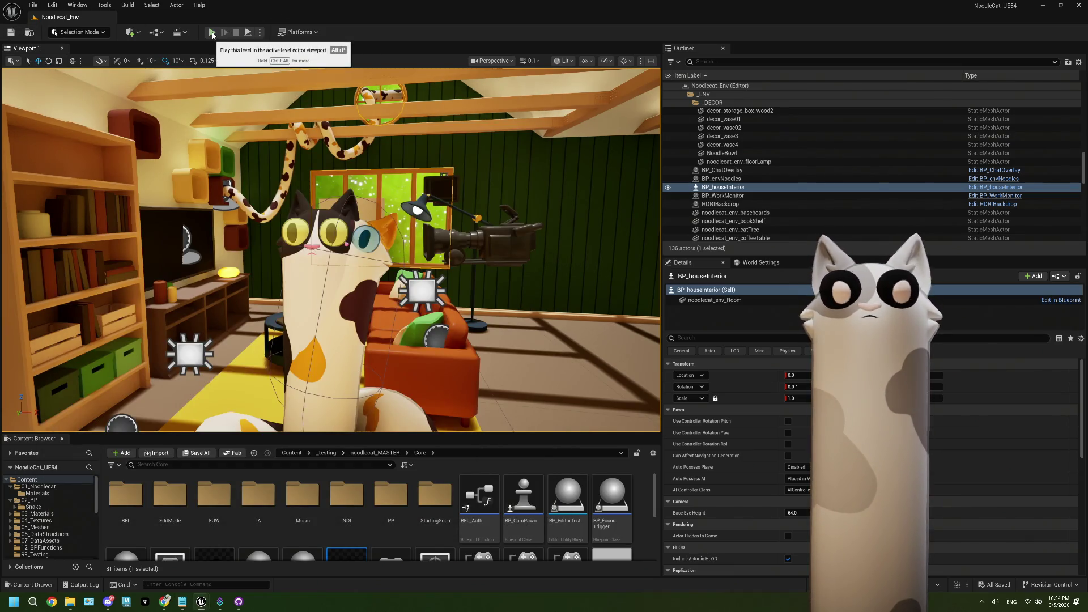
Step: Select the BP_COLORTESTING cat in the viewport, then bring ThePlan.txt back in front
left_click(324, 248)
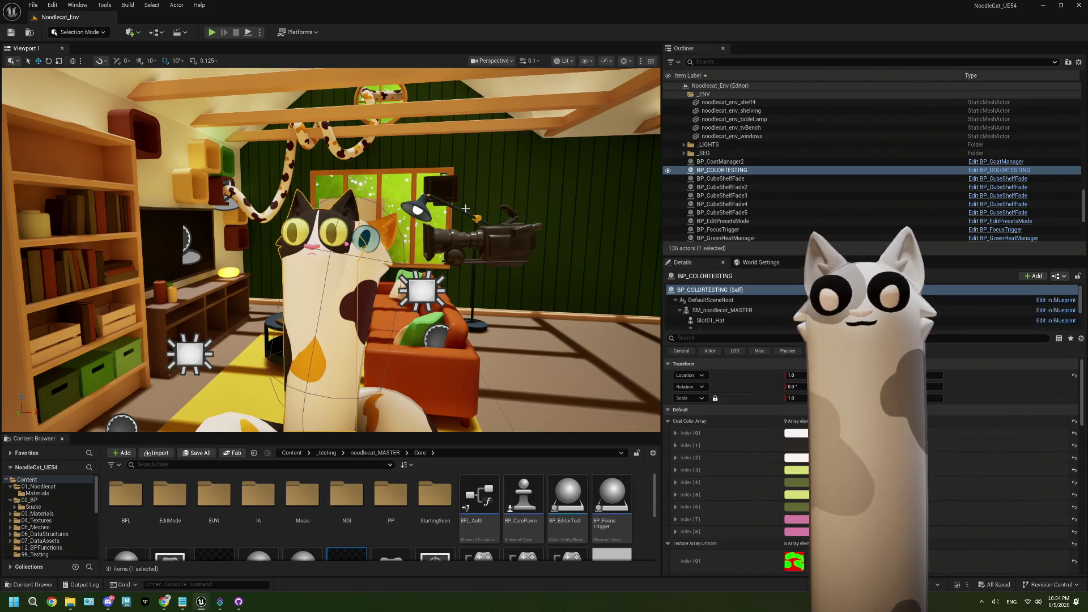
mouse_move(170, 607)
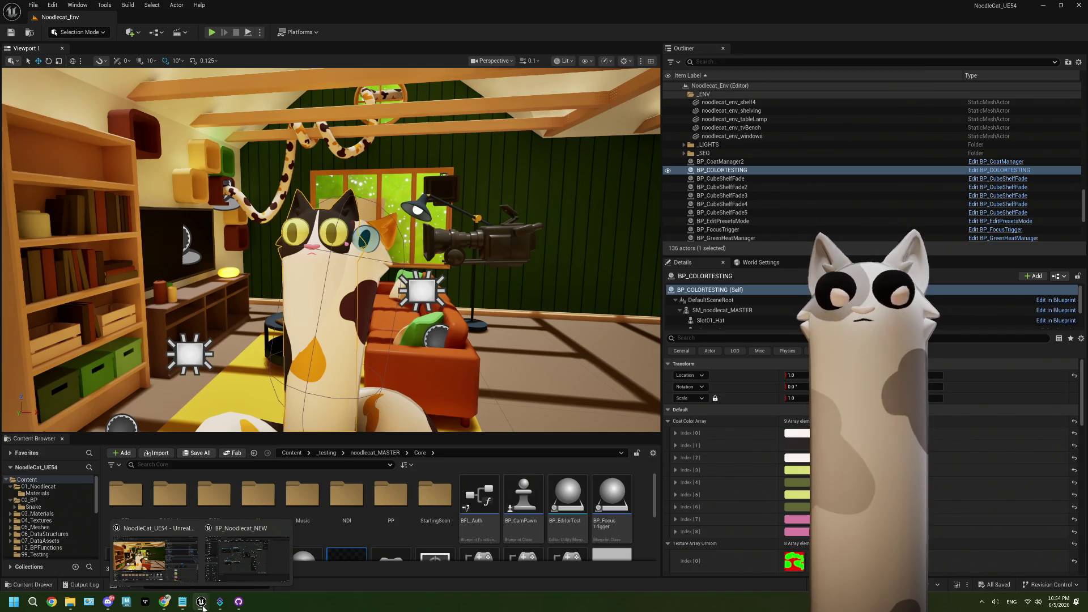
left_click(182, 602)
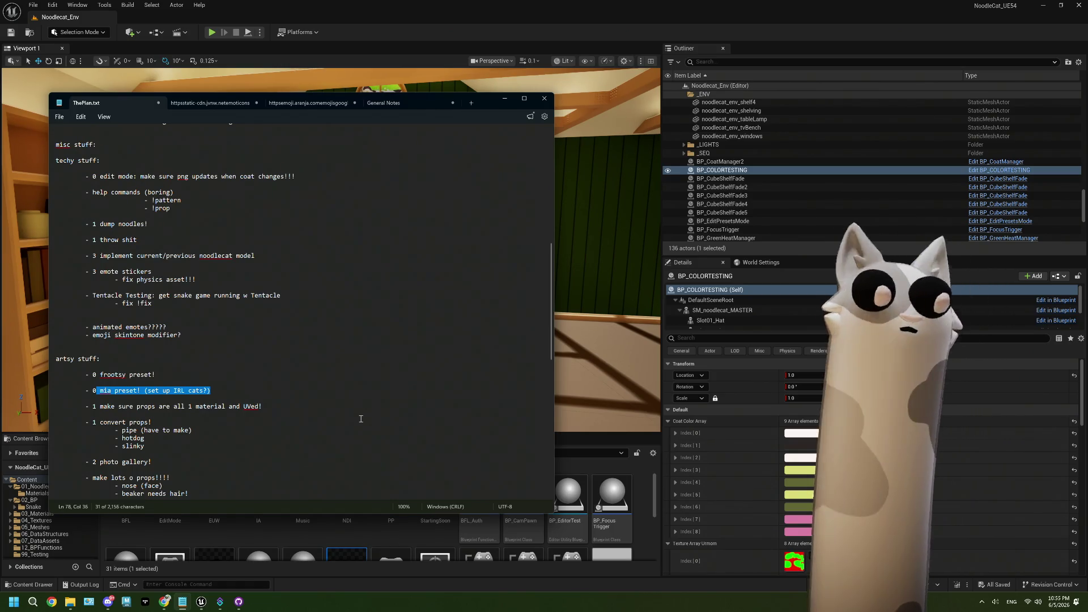
Step: Scroll through ThePlan.txt, then put it behind the Unreal level editor
scroll(357, 421, "down", 3)
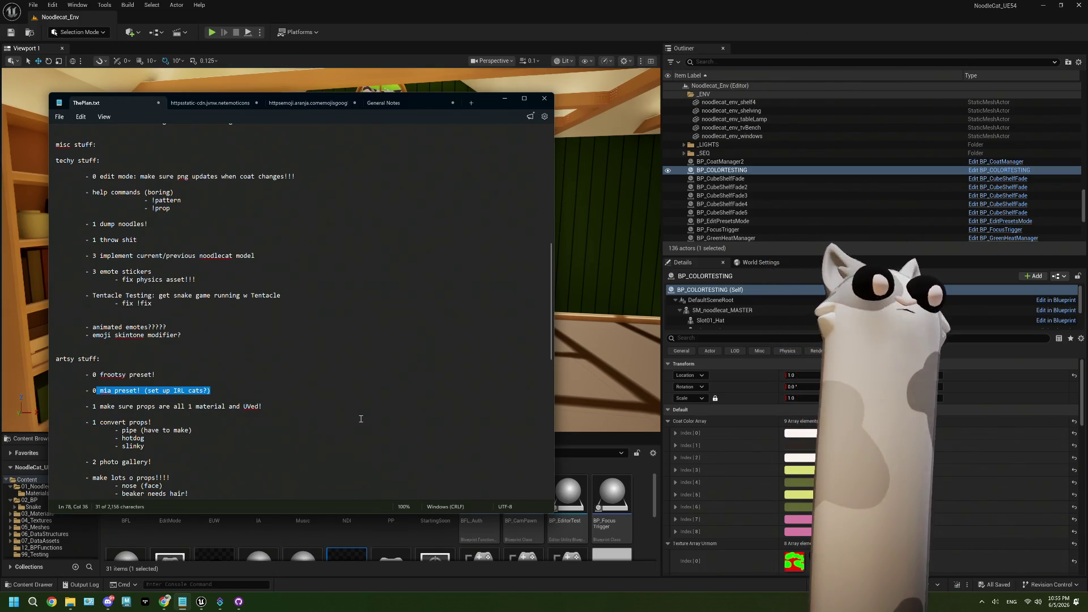
scroll(227, 439, "up", 3)
scroll(215, 443, "up", 2)
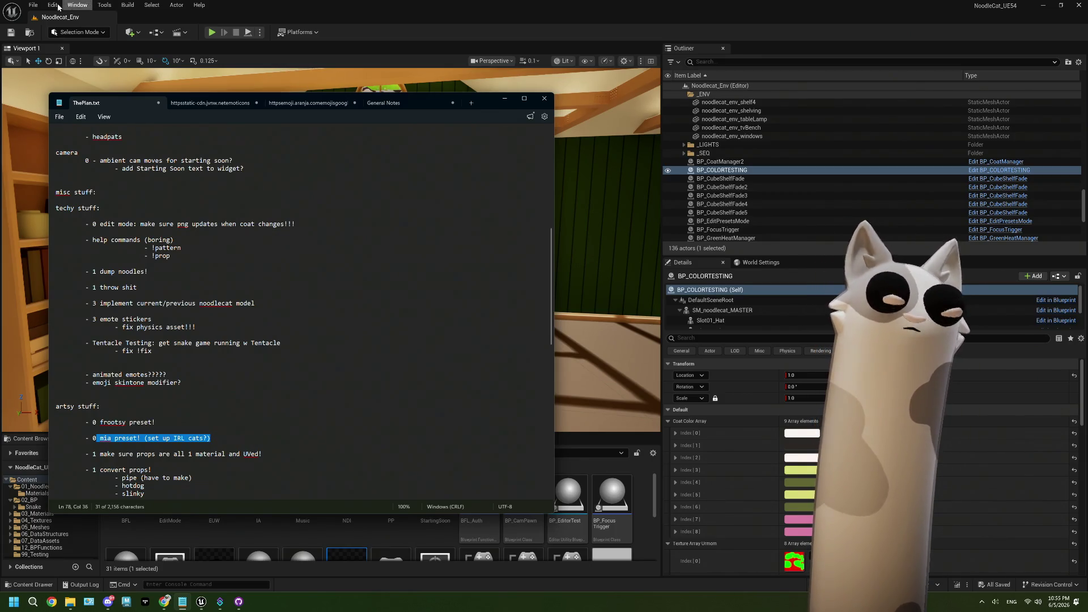
left_click(375, 525)
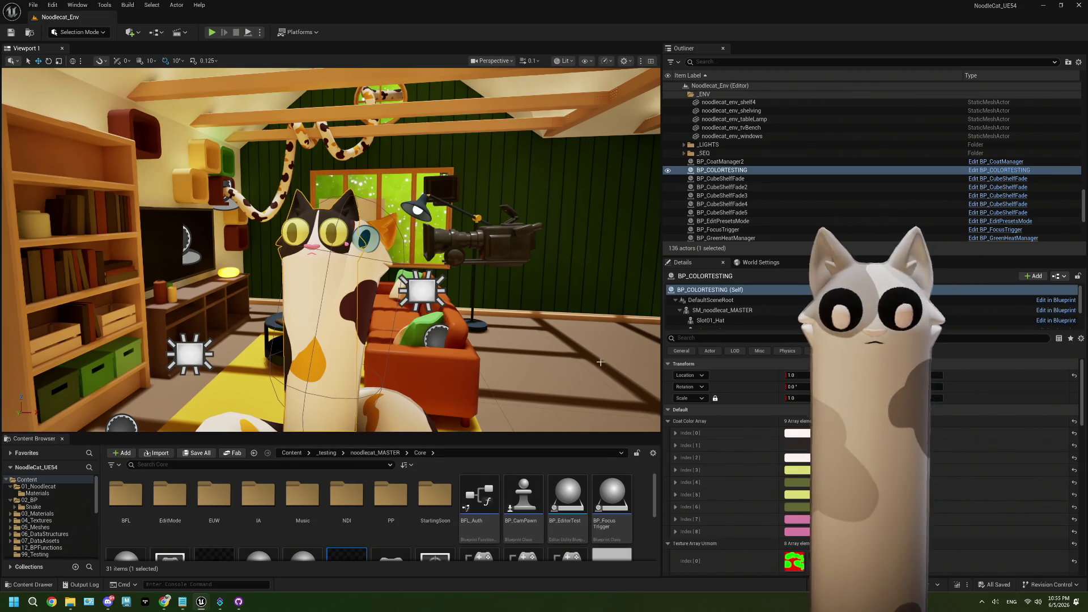
Step: Select BP_houseInterior in the Noodlecat_Env viewport
left_click(568, 326)
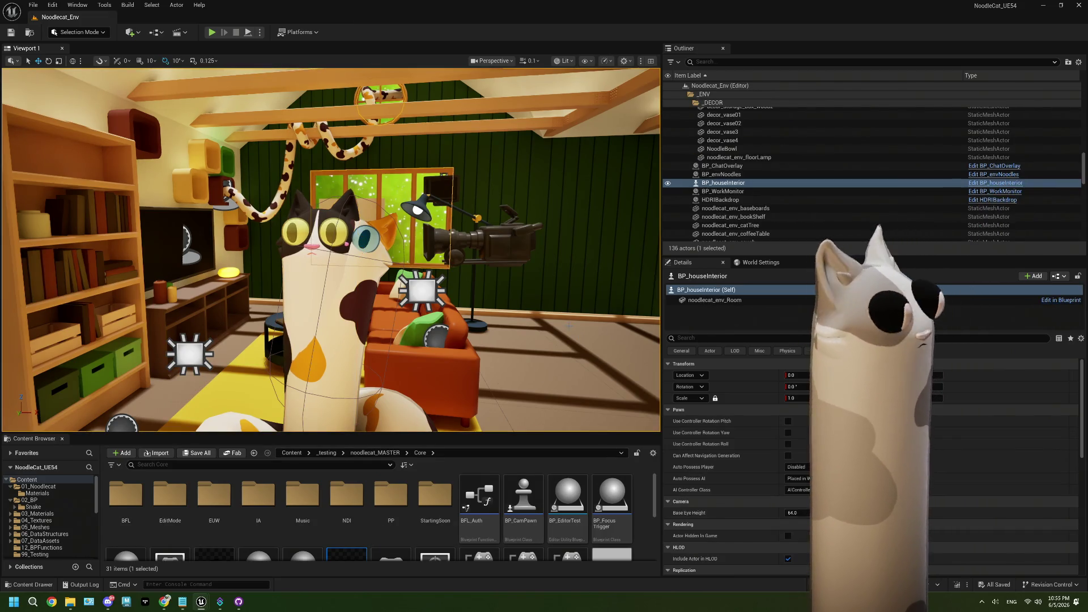